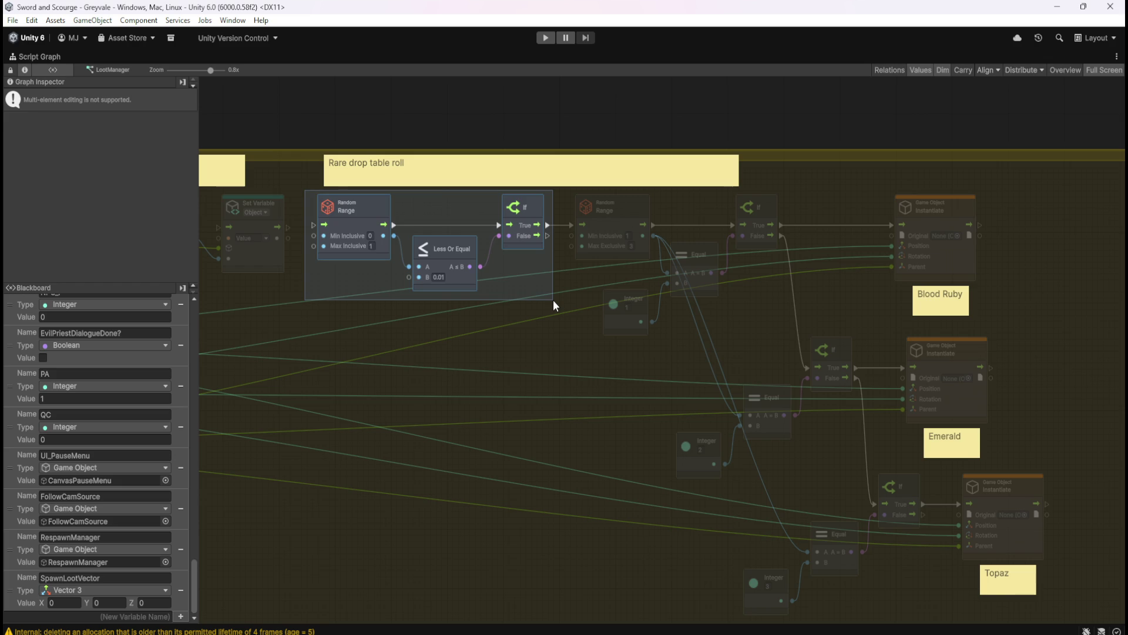
- Switch to the FishFest window, pan to the Less Or Equal check, and feed Random Range into its A
{"action": "left_click", "coordinate": [552, 300]}
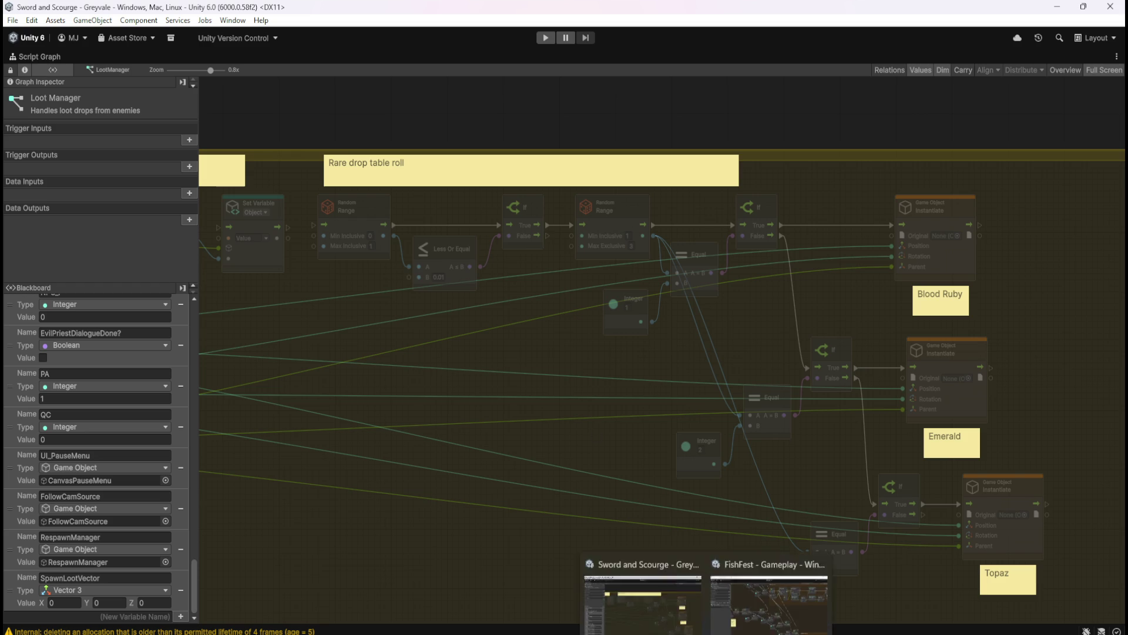
{"action": "left_click", "coordinate": [724, 607]}
{"action": "mouse_move", "coordinate": [382, 205]}
{"action": "left_mouse_down"}
{"action": "mouse_move", "coordinate": [562, 328]}
{"action": "mouse_move", "coordinate": [655, 365]}
{"action": "mouse_move", "coordinate": [777, 473]}
{"action": "left_mouse_up"}
{"action": "scroll", "coordinate": [720, 379], "scroll_direction": "down", "scroll_amount": 2}
{"action": "scroll", "coordinate": [721, 379], "scroll_direction": "left", "scroll_amount": 3}
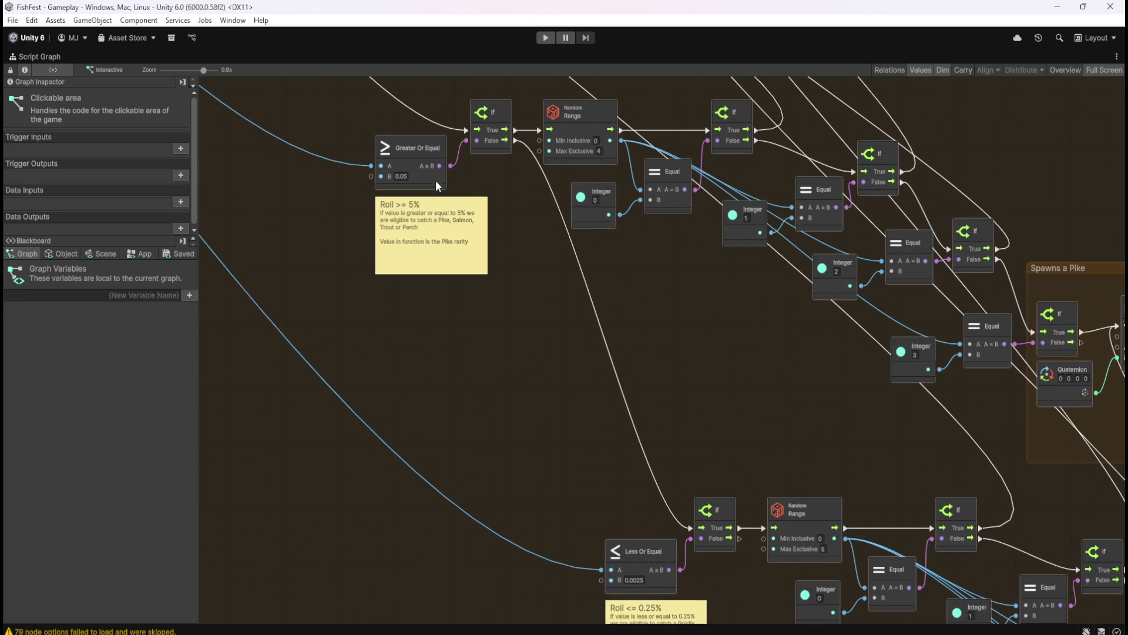
{"action": "left_click_drag", "start_coordinate": [782, 395], "coordinate": [581, 262]}
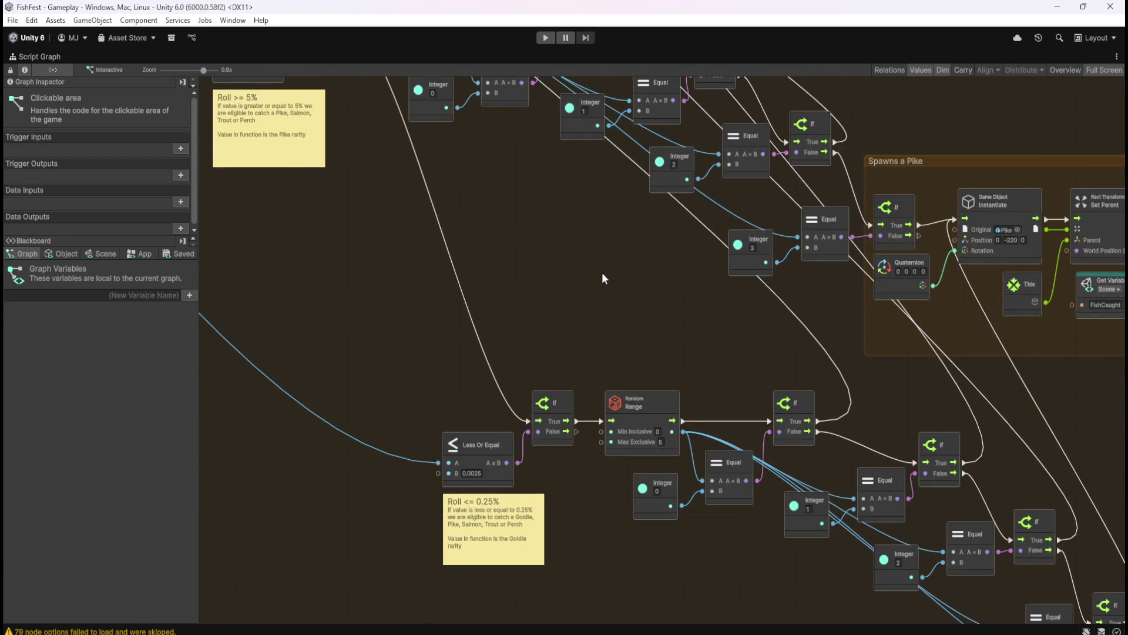
{"action": "key", "text": "shift+space"}
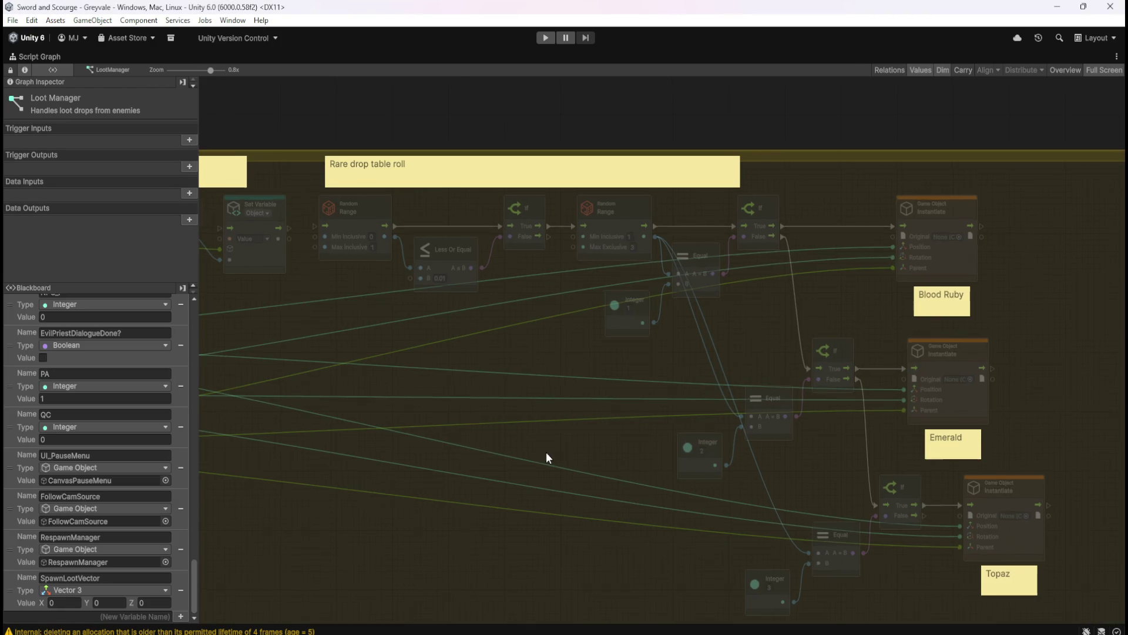
{"action": "left_click_drag", "start_coordinate": [456, 255], "coordinate": [473, 323]}
{"action": "left_click", "coordinate": [524, 289]}
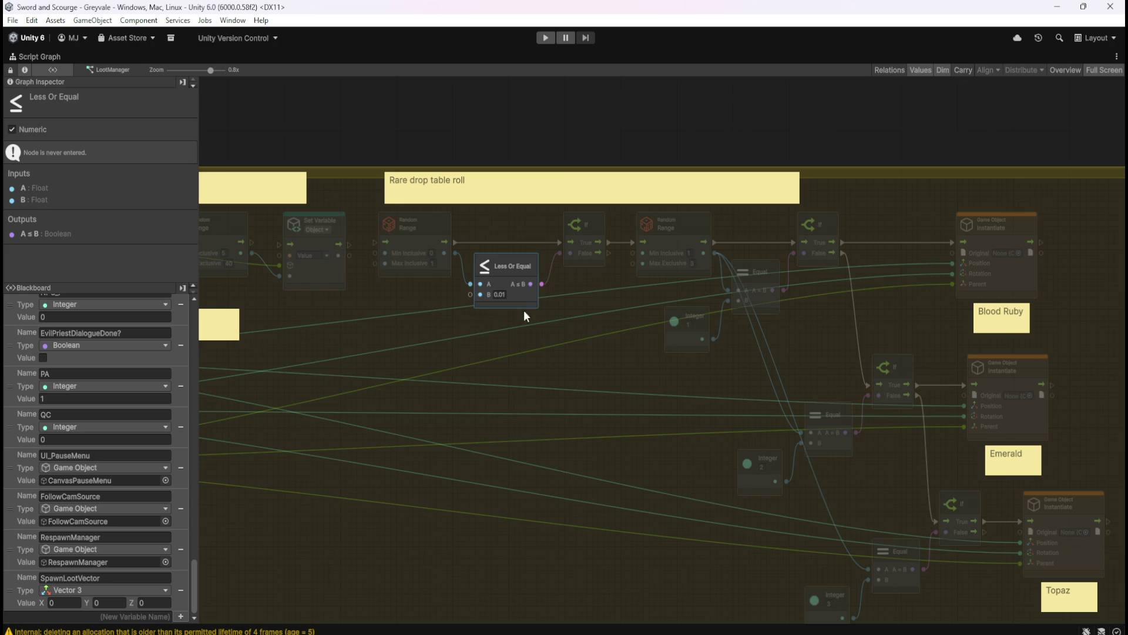
- Duplicate the Less Or Equal node below the original and replace the copy with Greater Or Equal
{"action": "key", "text": "ctrl+d"}
{"action": "left_click_drag", "start_coordinate": [660, 372], "coordinate": [524, 369]}
{"action": "right_click", "coordinate": [521, 348]}
{"action": "left_click", "coordinate": [544, 341]}
{"action": "type", "text": "greater"}
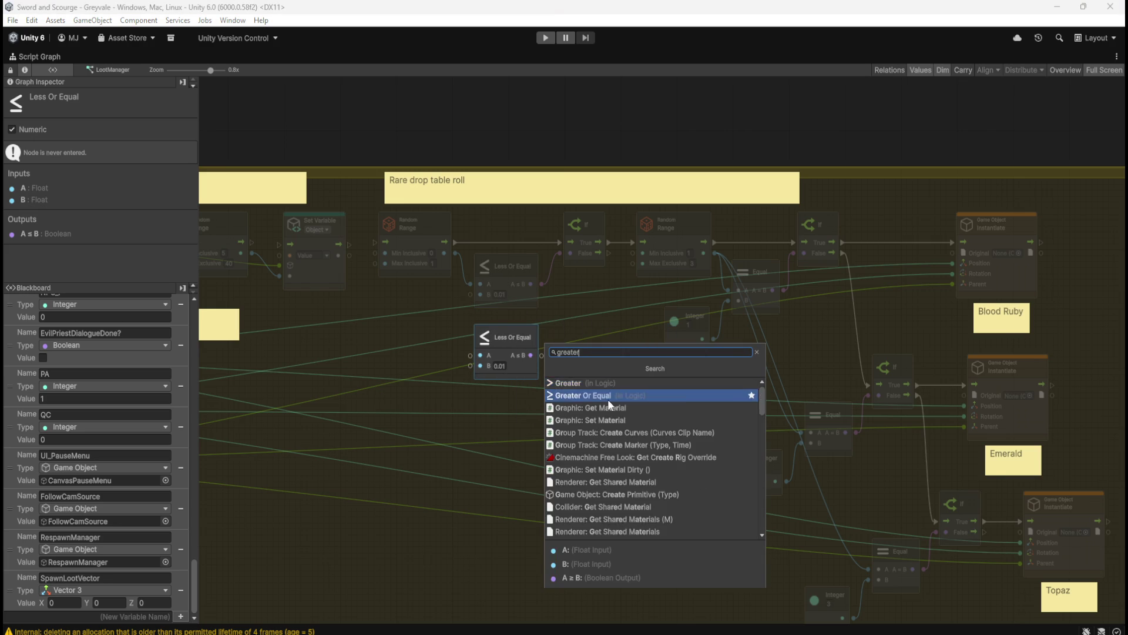
{"action": "left_click", "coordinate": [607, 399]}
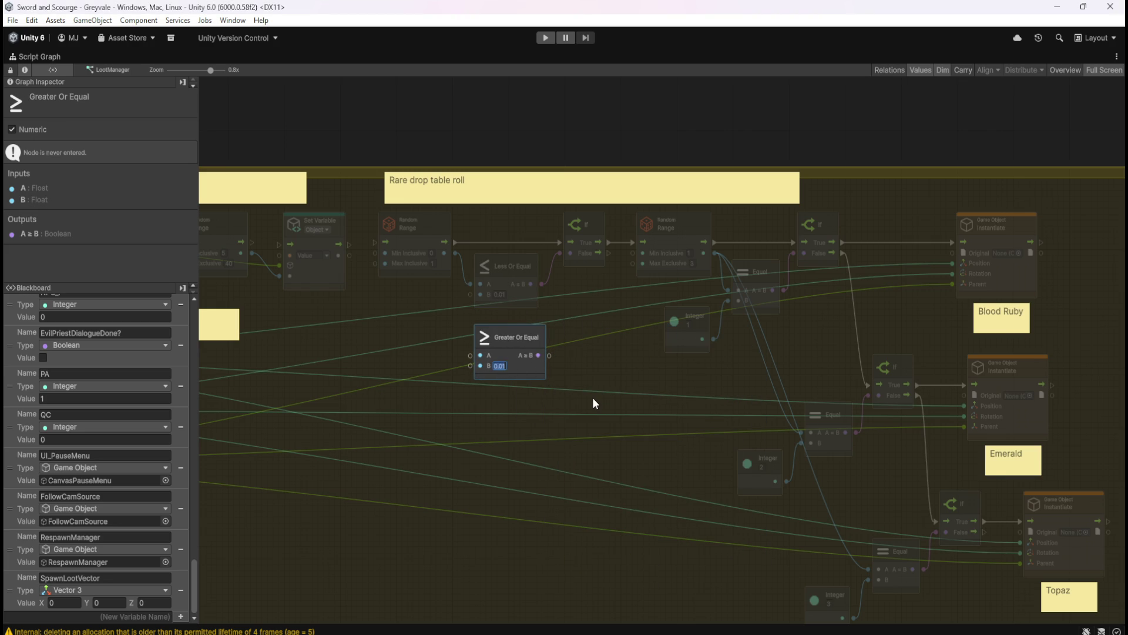
- Change the Greater Or Equal node's B threshold from 0.01 to 0.1
{"action": "key", "text": "Right"}
{"action": "key", "text": "BackSpace"}
{"action": "key", "text": "BackSpace"}
{"action": "type", "text": "1"}
{"action": "left_click", "coordinate": [612, 364]}
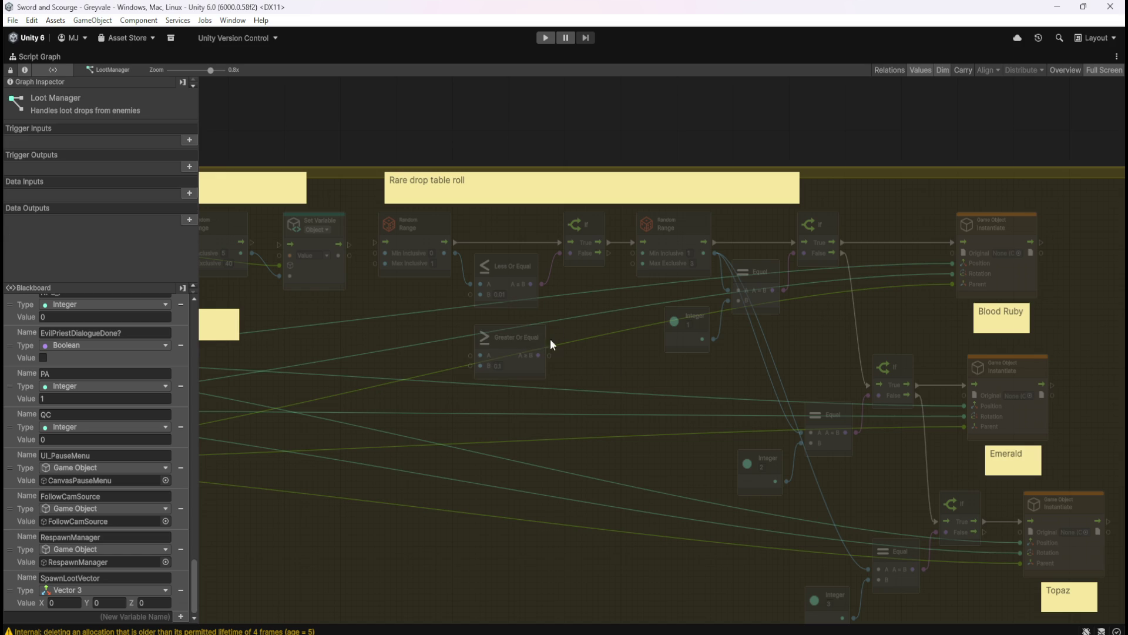
- Feed Random Range into Greater Or Equal's A, then add an If off the first If's False, using that comparison as Condition
{"action": "left_click_drag", "start_coordinate": [454, 252], "coordinate": [471, 356]}
{"action": "mouse_move", "coordinate": [609, 253]}
{"action": "left_mouse_down"}
{"action": "mouse_move", "coordinate": [610, 308]}
{"action": "mouse_move", "coordinate": [578, 332]}
{"action": "left_mouse_up"}
{"action": "type", "text": "if"}
{"action": "key", "text": "Return"}
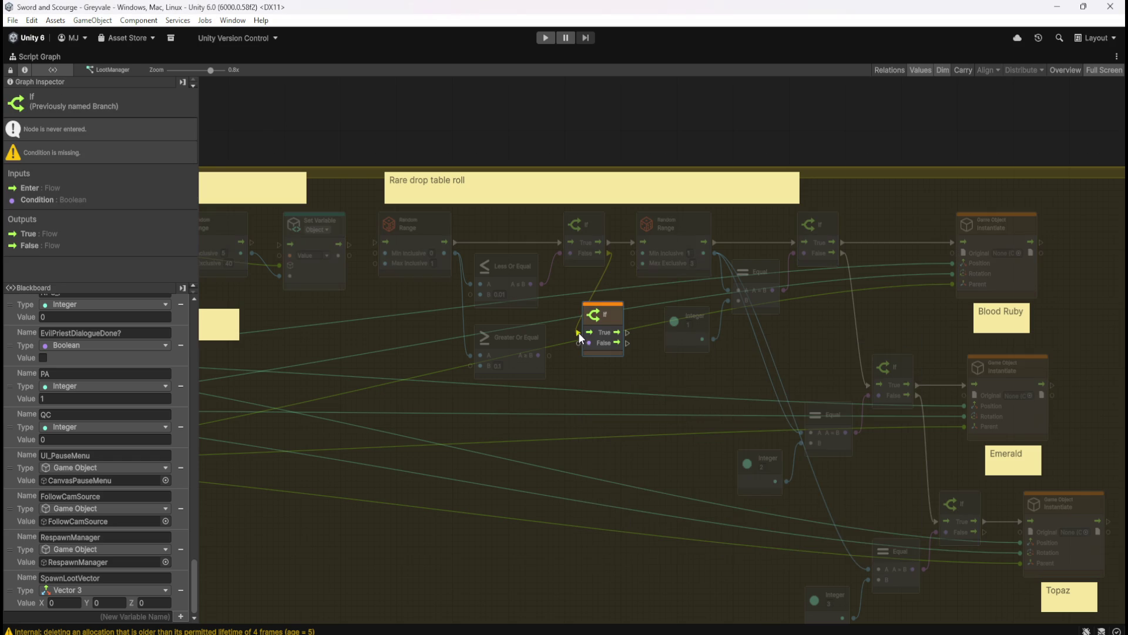
{"action": "mouse_move", "coordinate": [550, 355]}
{"action": "left_mouse_down"}
{"action": "mouse_move", "coordinate": [577, 344]}
{"action": "mouse_move", "coordinate": [582, 372]}
{"action": "mouse_move", "coordinate": [537, 366]}
{"action": "mouse_move", "coordinate": [535, 394]}
{"action": "left_mouse_up"}
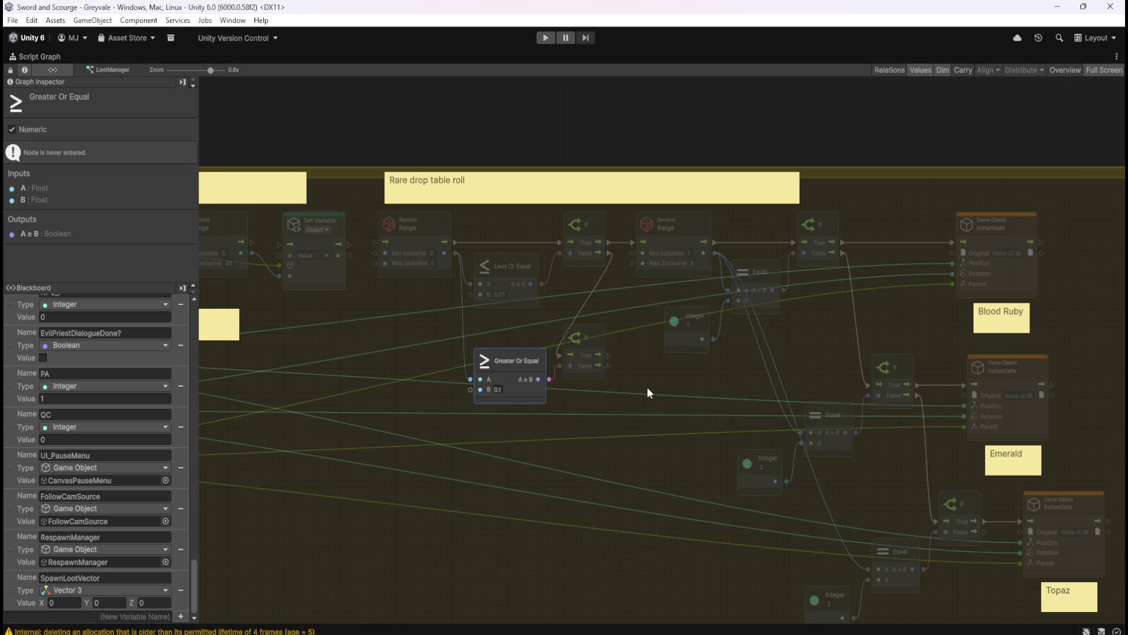
- Duplicate the Random Range node, place it after the new If, and set Max Exclusive to 2
{"action": "scroll", "coordinate": [648, 387], "scroll_direction": "down", "scroll_amount": 5}
{"action": "scroll", "coordinate": [651, 368], "scroll_direction": "up", "scroll_amount": 4}
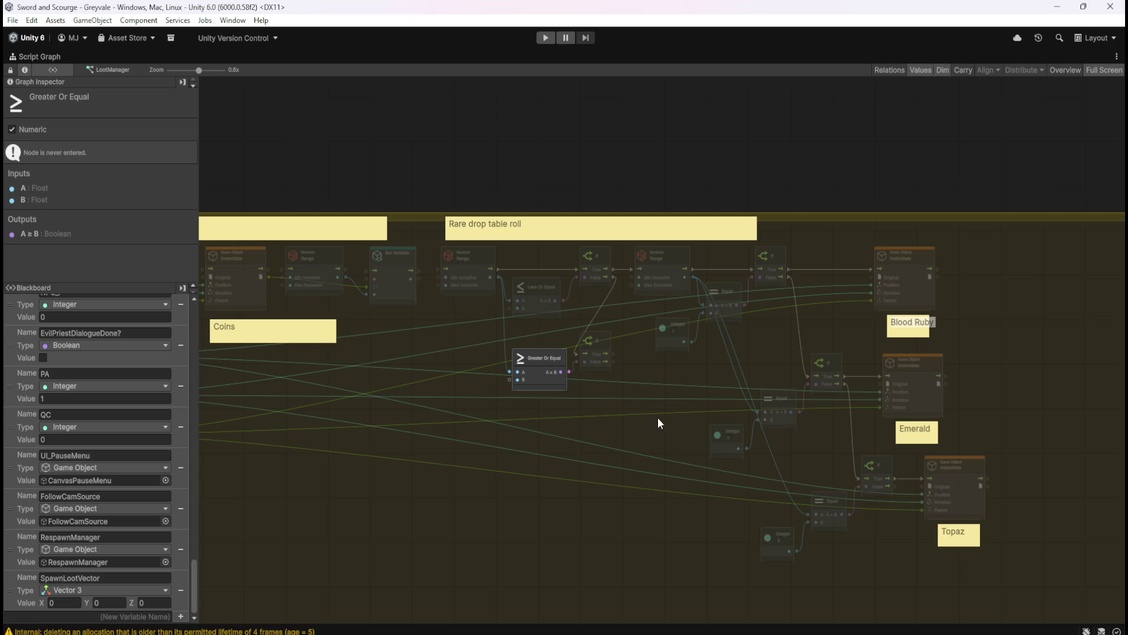
{"action": "scroll", "coordinate": [654, 341], "scroll_direction": "up", "scroll_amount": 2}
{"action": "scroll", "coordinate": [658, 347], "scroll_direction": "up", "scroll_amount": 1}
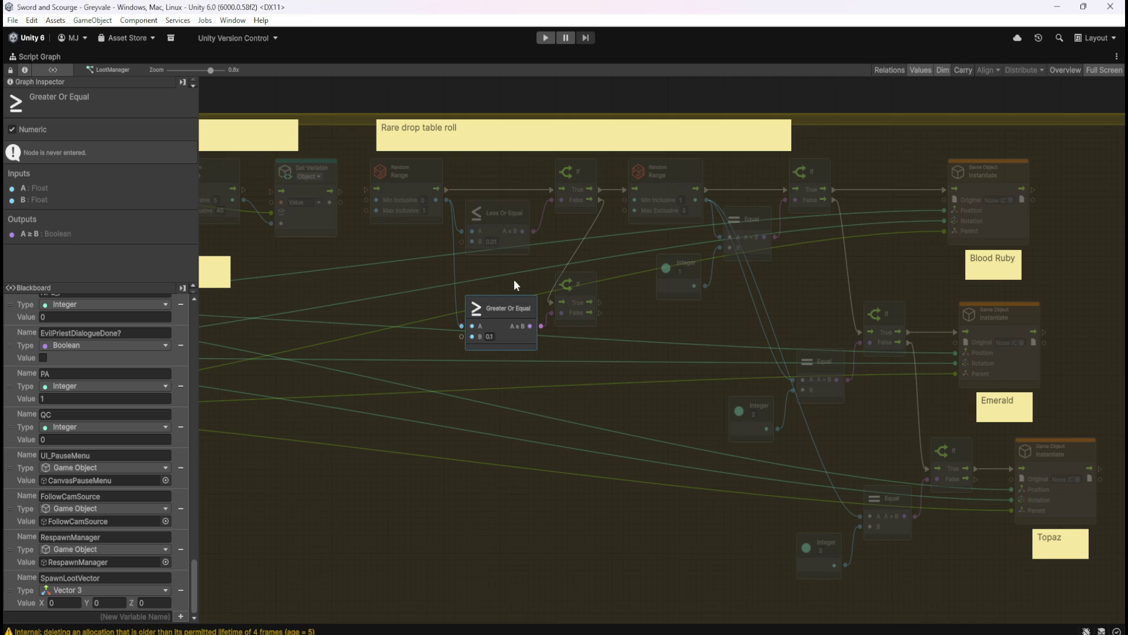
{"action": "left_click", "coordinate": [677, 168]}
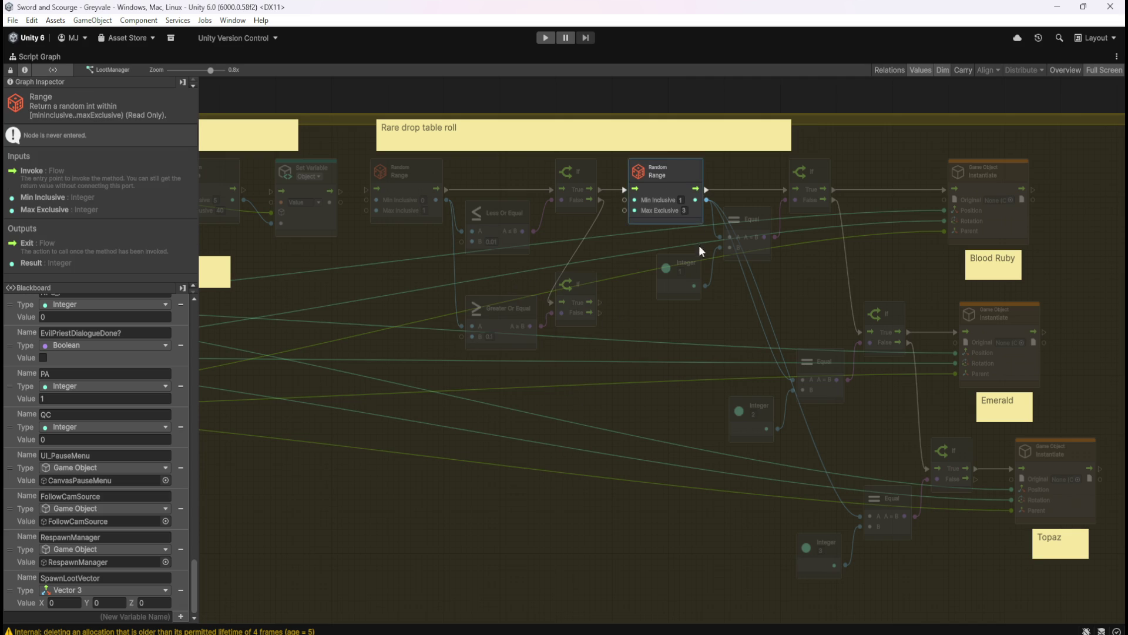
{"action": "key", "text": "ctrl+d"}
{"action": "mouse_move", "coordinate": [542, 311]}
{"action": "left_mouse_down"}
{"action": "mouse_move", "coordinate": [576, 336]}
{"action": "mouse_move", "coordinate": [585, 375]}
{"action": "mouse_move", "coordinate": [622, 349]}
{"action": "left_mouse_up"}
{"action": "type", "text": "2"}
{"action": "left_click", "coordinate": [679, 398]}
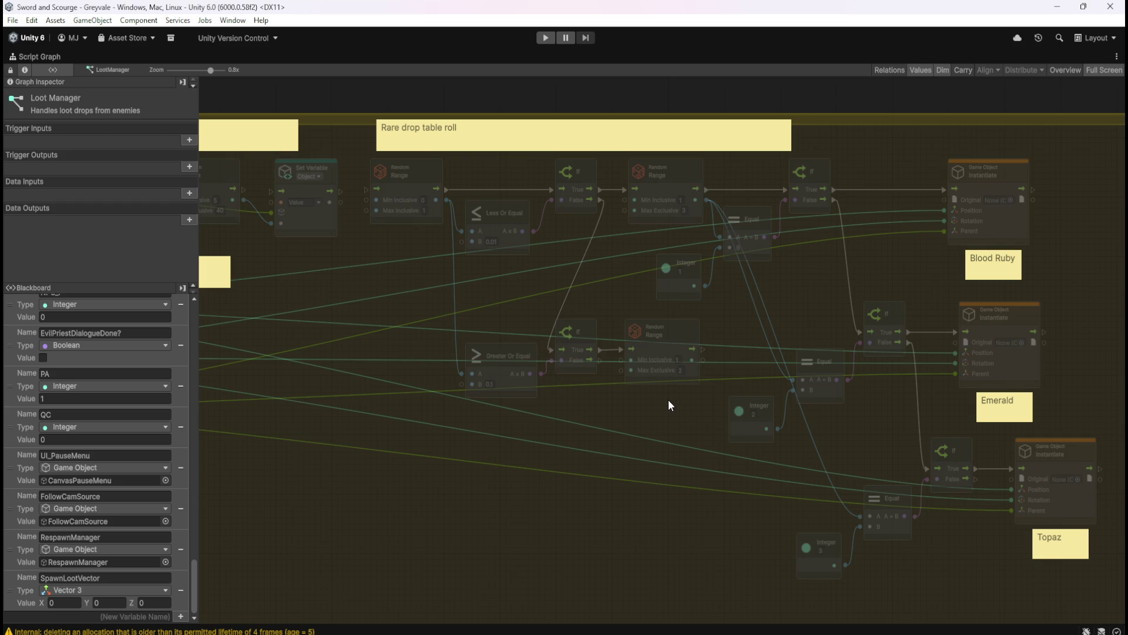
{"action": "left_click_drag", "start_coordinate": [679, 414], "coordinate": [623, 423]}
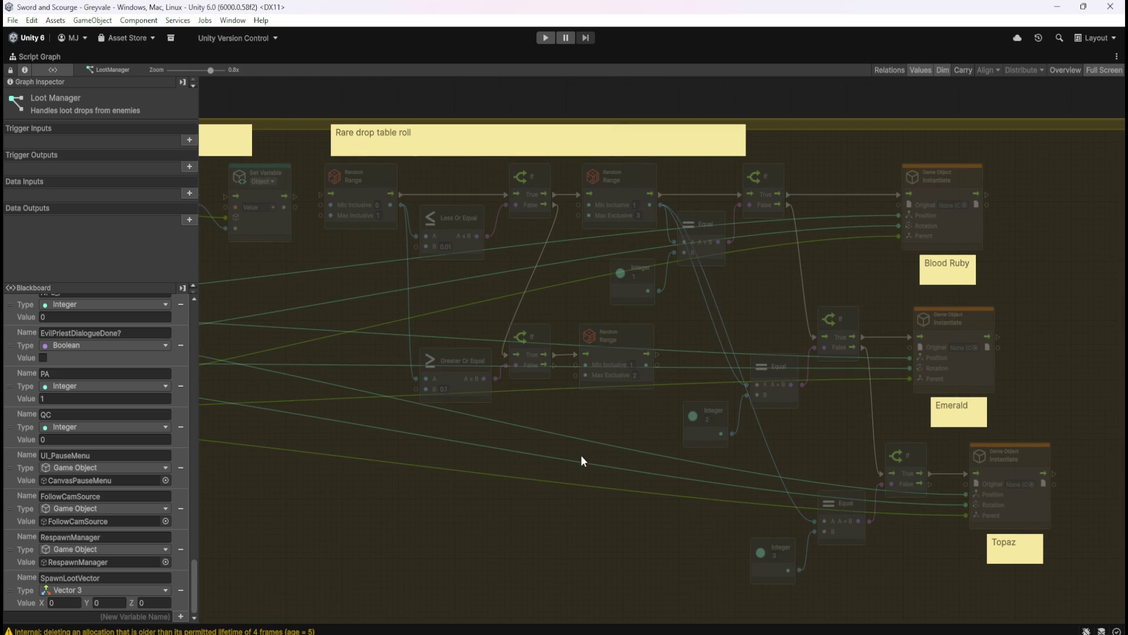
- Move the Greater Or Equal, If and Random Range group down-left and nudge Random Range lower
{"action": "scroll", "coordinate": [693, 370], "scroll_direction": "down", "scroll_amount": 3}
{"action": "scroll", "coordinate": [701, 365], "scroll_direction": "down", "scroll_amount": 1}
{"action": "scroll", "coordinate": [641, 422], "scroll_direction": "up", "scroll_amount": 1}
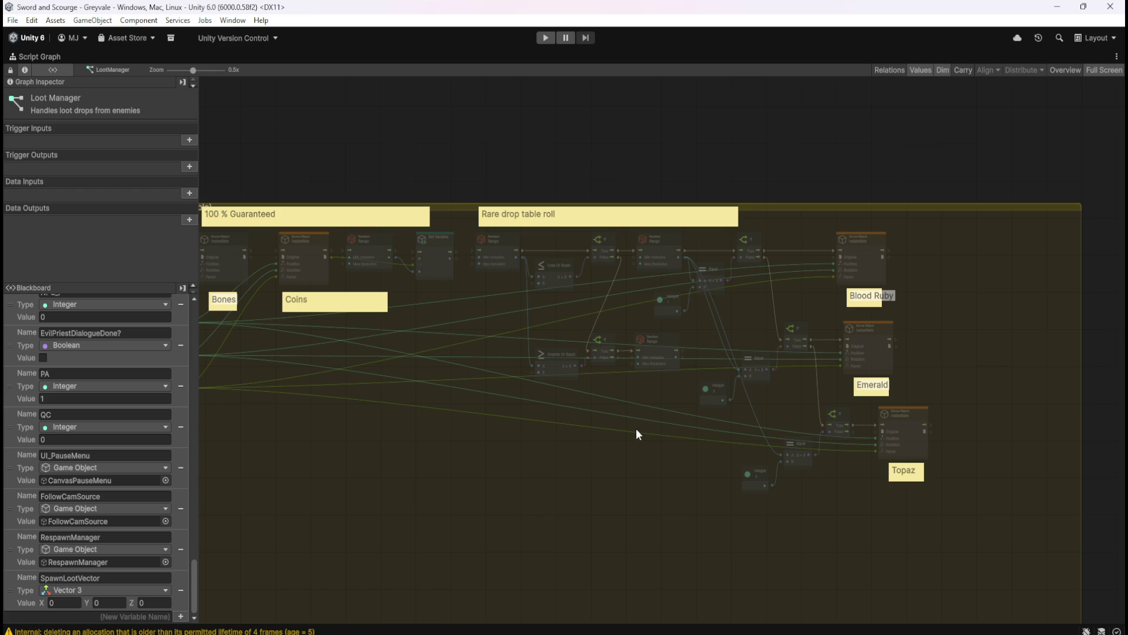
{"action": "scroll", "coordinate": [636, 420], "scroll_direction": "up", "scroll_amount": 3}
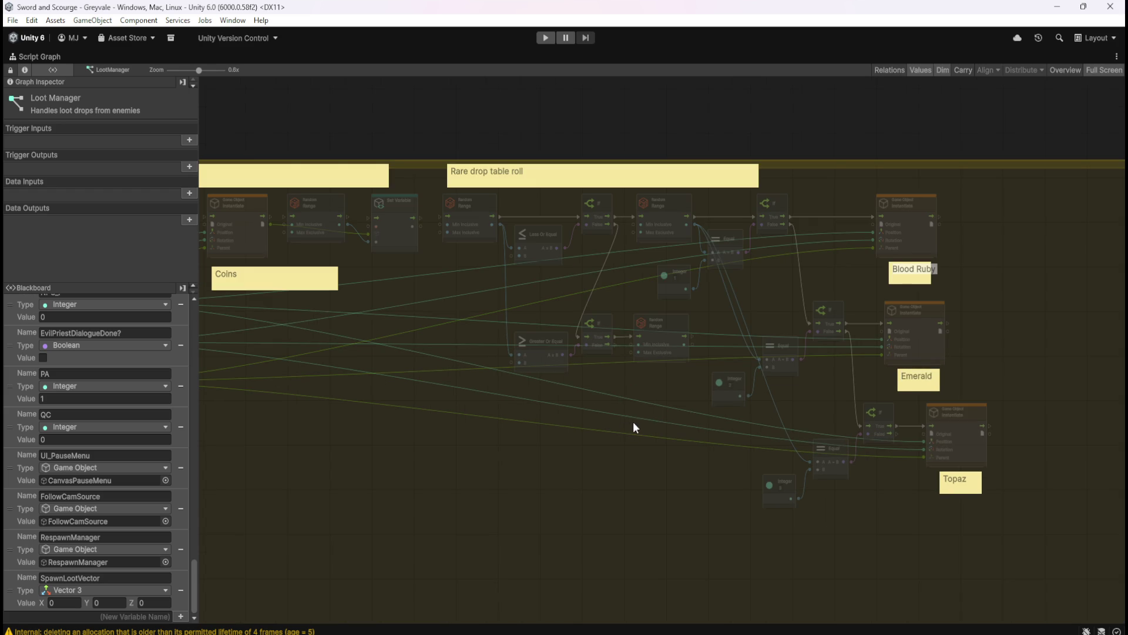
{"action": "scroll", "coordinate": [638, 402], "scroll_direction": "up", "scroll_amount": 1}
{"action": "scroll", "coordinate": [643, 410], "scroll_direction": "up", "scroll_amount": 1}
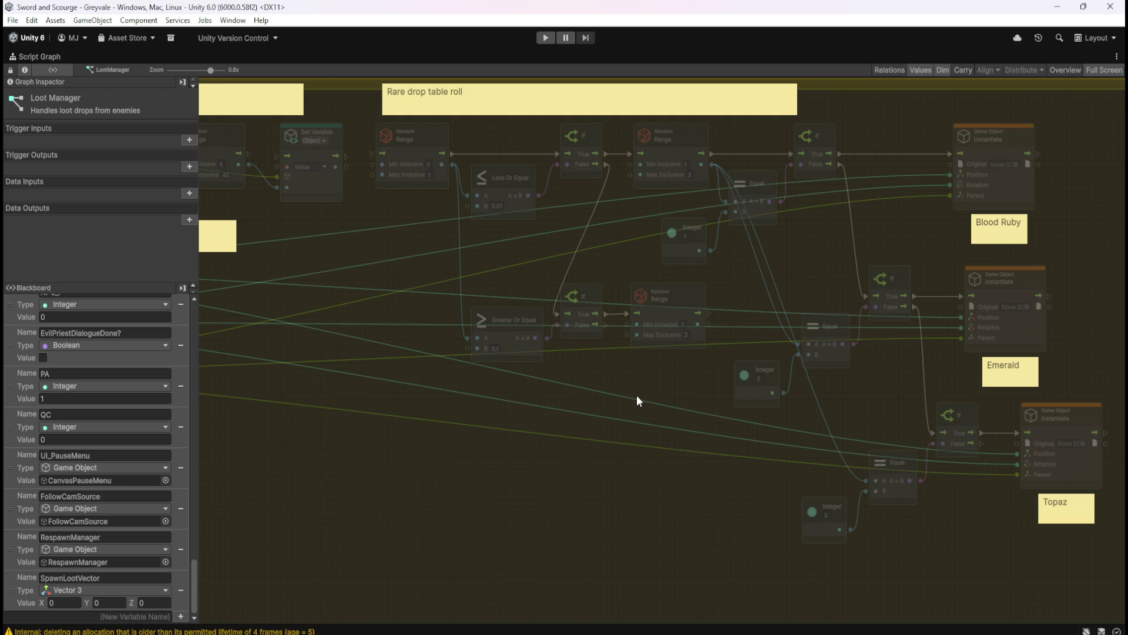
{"action": "left_click_drag", "start_coordinate": [512, 275], "coordinate": [666, 366]}
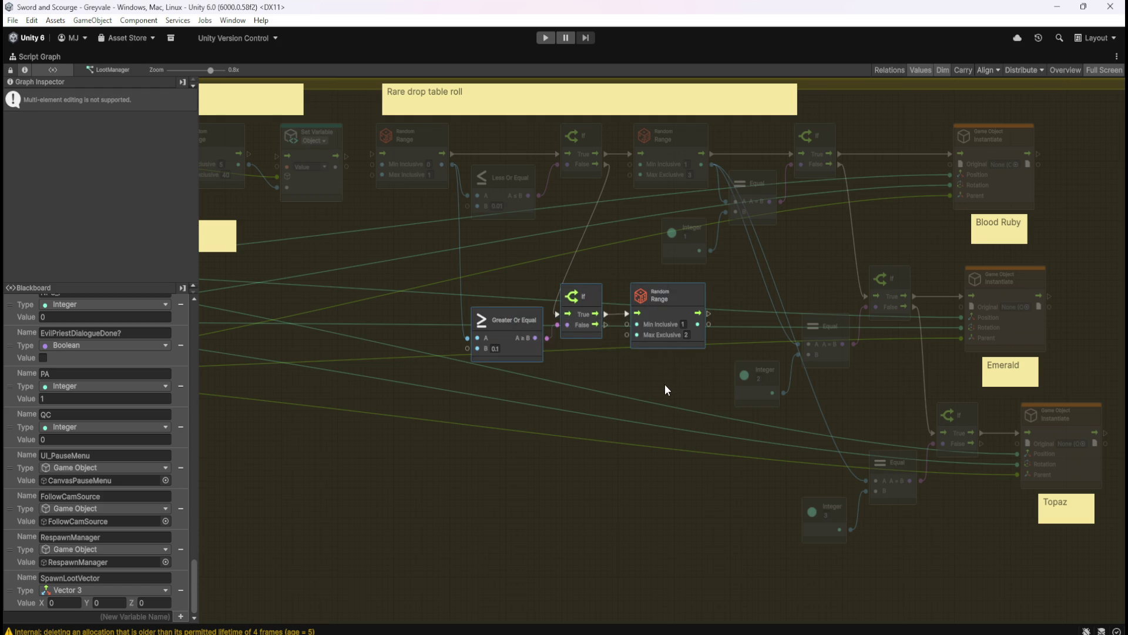
{"action": "scroll", "coordinate": [677, 332], "scroll_direction": "down", "scroll_amount": 3}
{"action": "scroll", "coordinate": [696, 350], "scroll_direction": "up", "scroll_amount": 2}
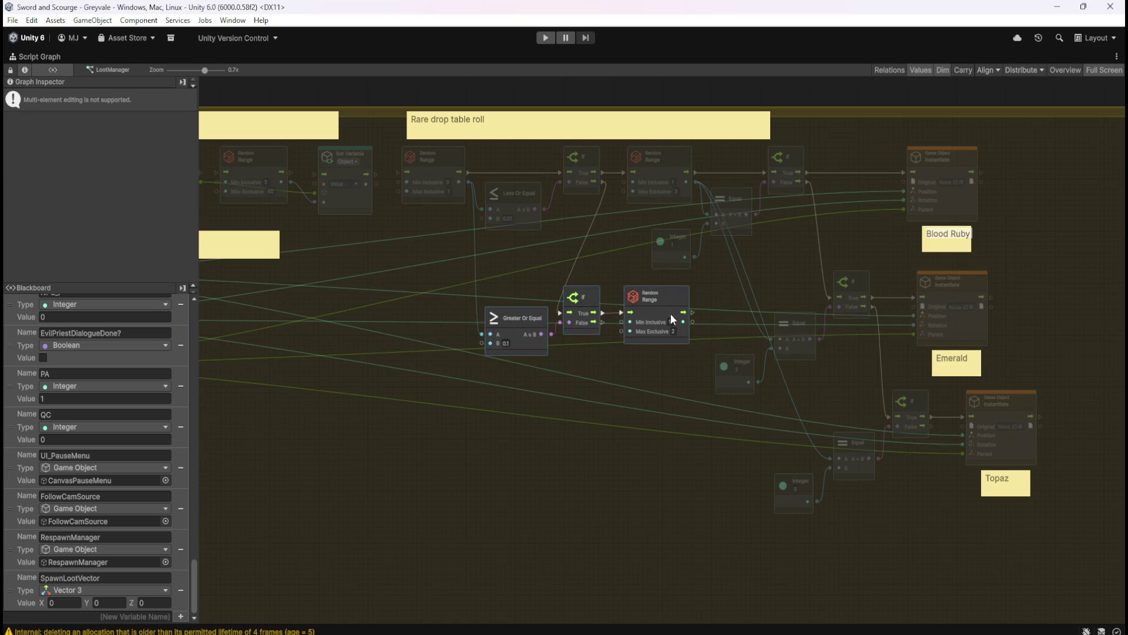
{"action": "mouse_move", "coordinate": [658, 308]}
{"action": "left_mouse_down"}
{"action": "mouse_move", "coordinate": [571, 377]}
{"action": "mouse_move", "coordinate": [516, 395]}
{"action": "left_mouse_up"}
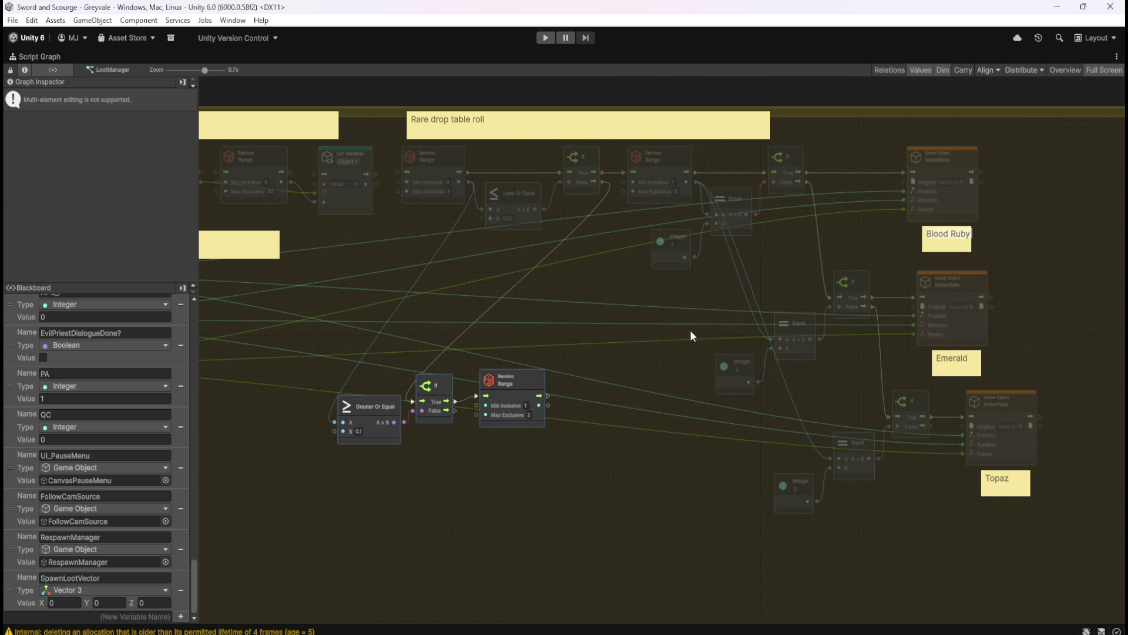
{"action": "mouse_move", "coordinate": [575, 335]}
{"action": "left_mouse_down"}
{"action": "mouse_move", "coordinate": [704, 333]}
{"action": "mouse_move", "coordinate": [675, 283]}
{"action": "mouse_move", "coordinate": [656, 310]}
{"action": "left_mouse_up"}
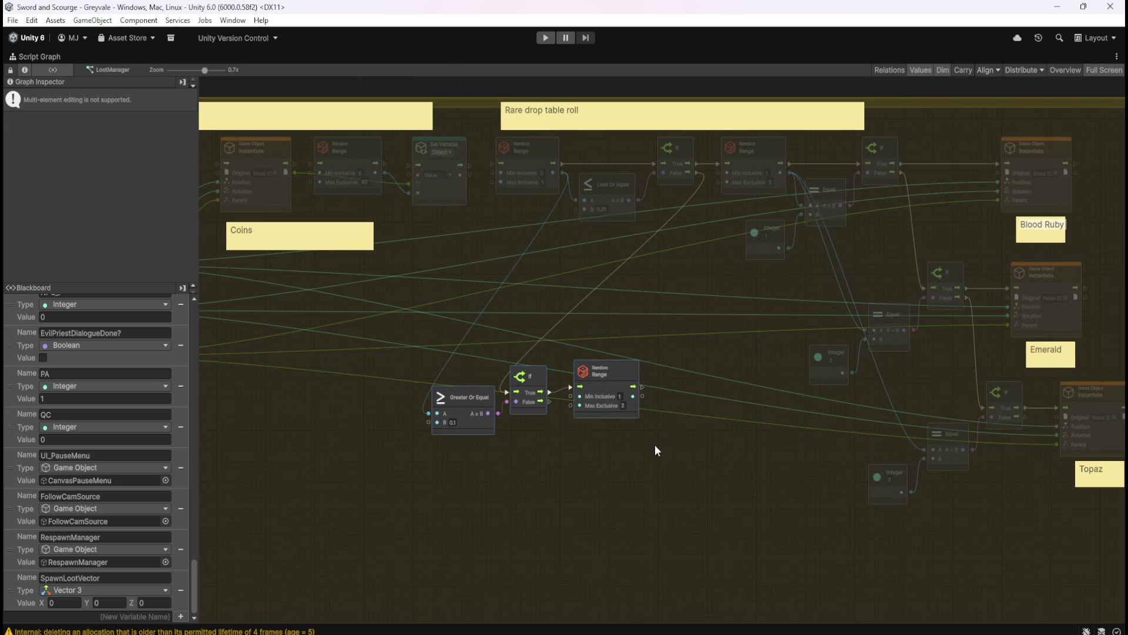
{"action": "left_click", "coordinate": [635, 441]}
{"action": "left_click_drag", "start_coordinate": [609, 384], "coordinate": [610, 388]}
{"action": "left_click", "coordinate": [590, 459]}
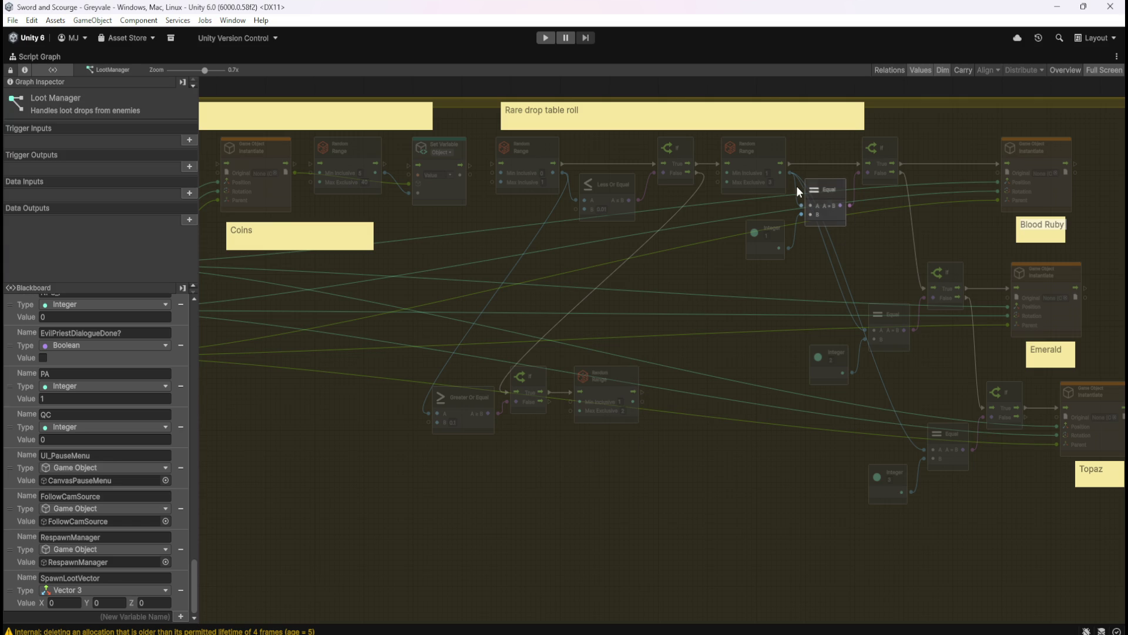
- Duplicate the gem branches' Equal, If and Integer nodes and arrange the copies beside the new branch
{"action": "left_click_drag", "start_coordinate": [956, 134], "coordinate": [817, 359]}
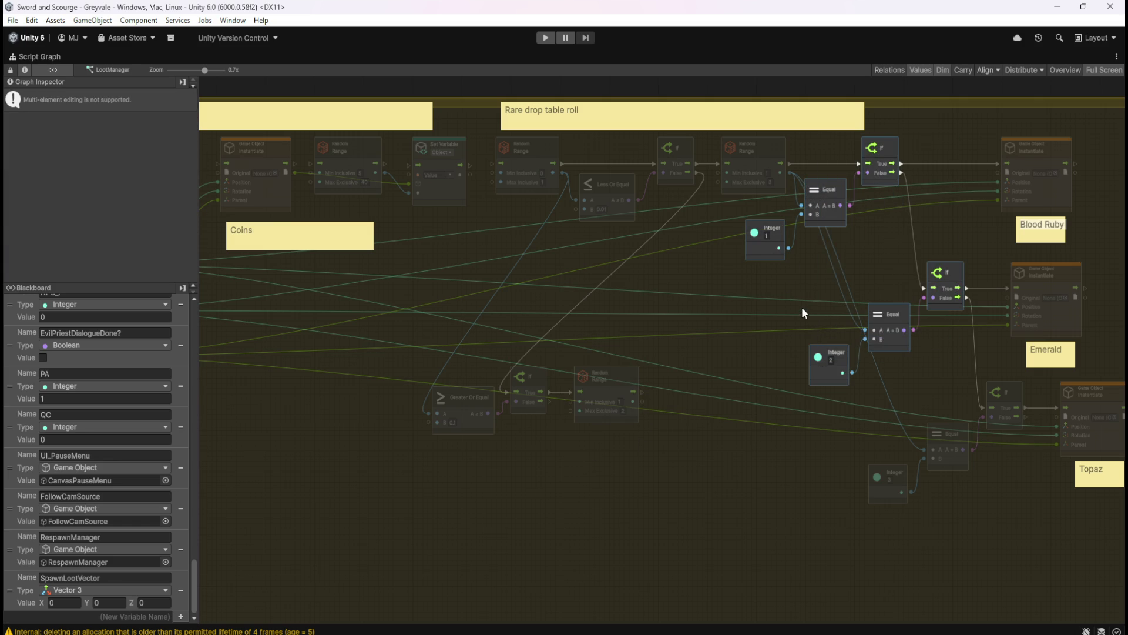
{"action": "key", "text": "ctrl+d"}
{"action": "mouse_move", "coordinate": [744, 376]}
{"action": "left_mouse_down"}
{"action": "mouse_move", "coordinate": [790, 491]}
{"action": "mouse_move", "coordinate": [744, 537]}
{"action": "left_mouse_up"}
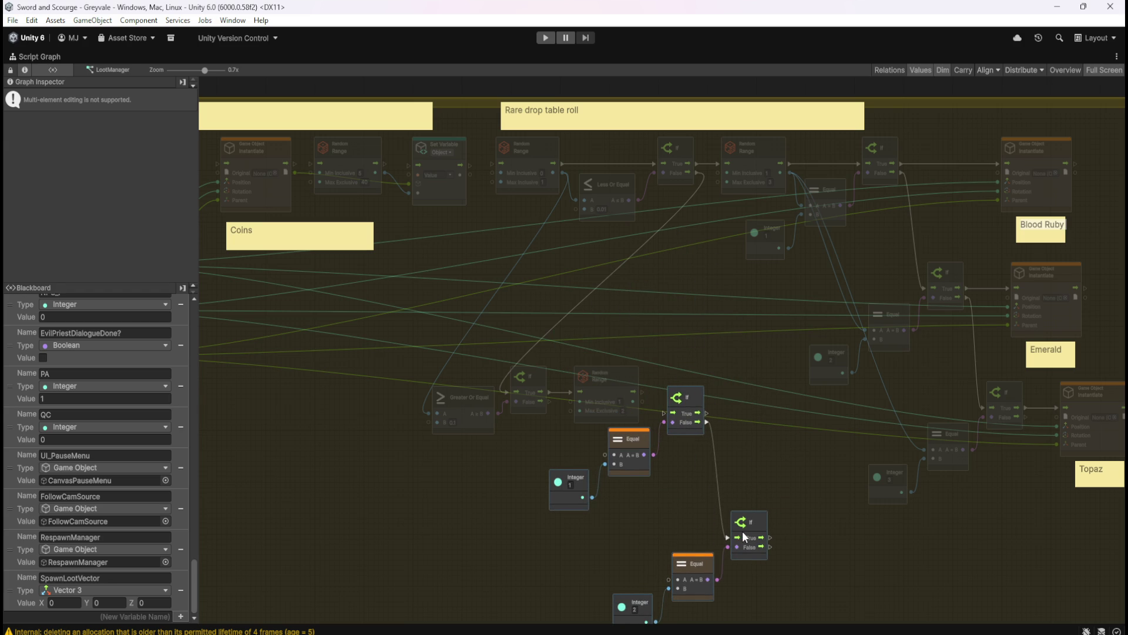
{"action": "left_click_drag", "start_coordinate": [695, 389], "coordinate": [689, 377]}
{"action": "left_click", "coordinate": [685, 474]}
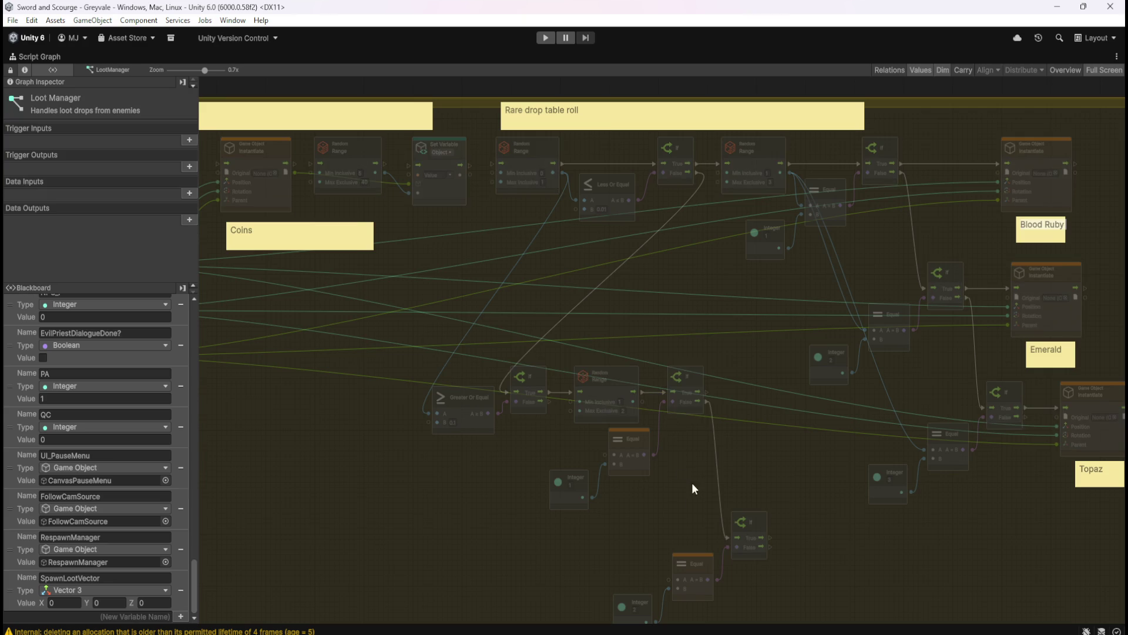
{"action": "scroll", "coordinate": [689, 438], "scroll_direction": "down", "scroll_amount": 3}
{"action": "left_click_drag", "start_coordinate": [645, 437], "coordinate": [808, 551]}
{"action": "mouse_move", "coordinate": [714, 489]}
{"action": "left_mouse_down"}
{"action": "mouse_move", "coordinate": [712, 430]}
{"action": "mouse_move", "coordinate": [684, 429]}
{"action": "mouse_move", "coordinate": [711, 391]}
{"action": "left_mouse_up"}
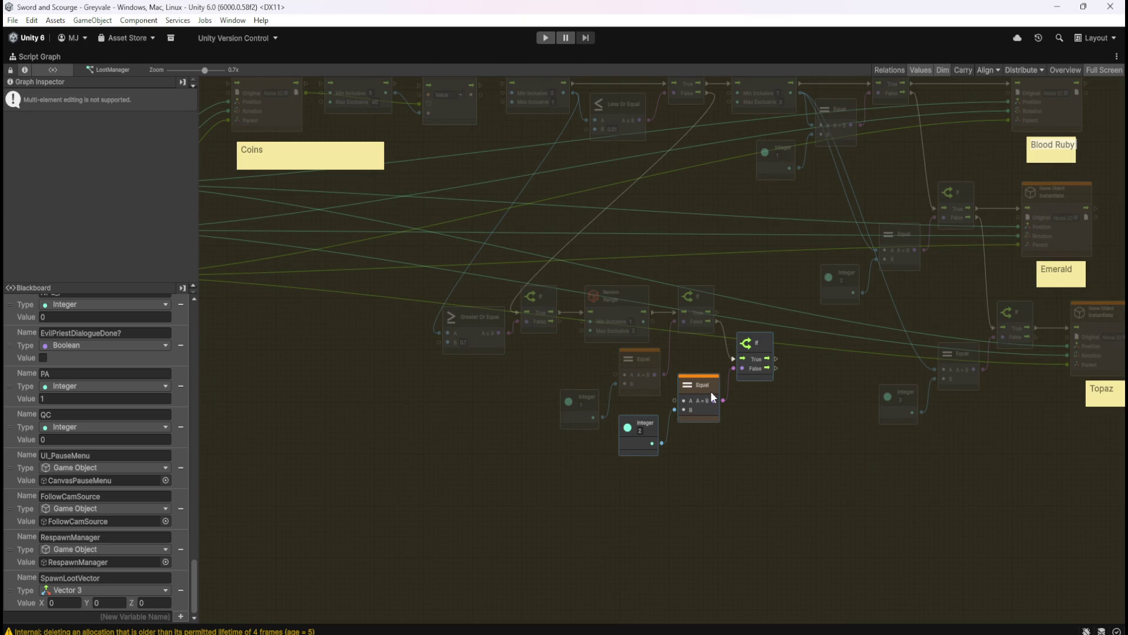
{"action": "left_click", "coordinate": [780, 409]}
{"action": "mouse_move", "coordinate": [785, 413]}
{"action": "left_mouse_down"}
{"action": "mouse_move", "coordinate": [709, 507]}
{"action": "mouse_move", "coordinate": [694, 509]}
{"action": "left_mouse_up"}
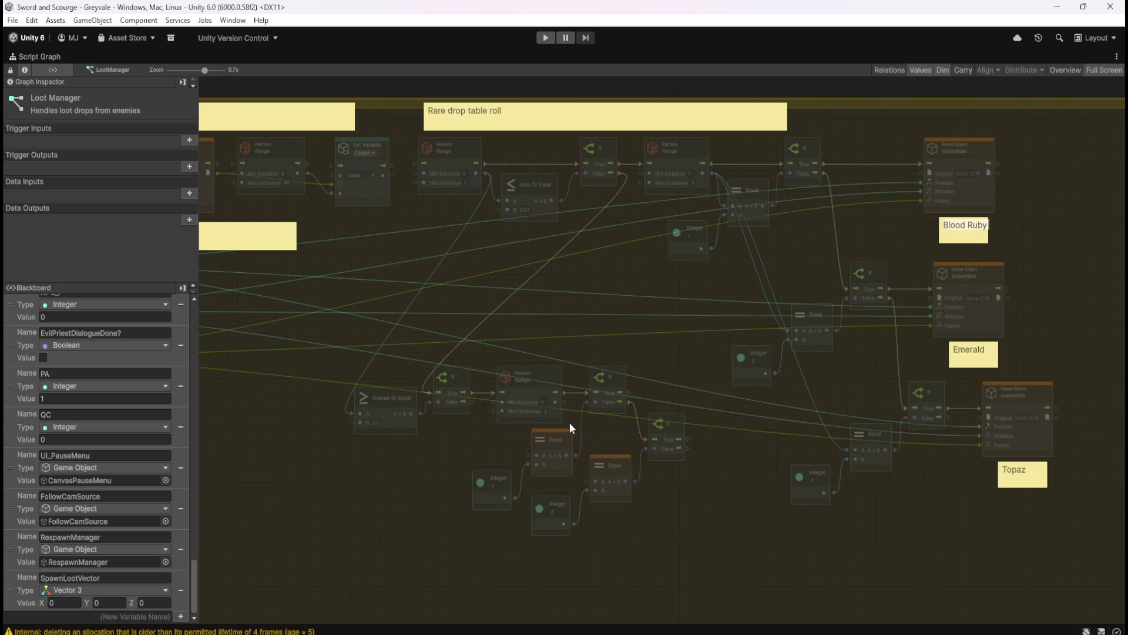
- Connect Random Range to the copied Equal's A, and the copied If's True to Topaz Instantiate's flow input
{"action": "mouse_move", "coordinate": [567, 403]}
{"action": "left_mouse_down"}
{"action": "mouse_move", "coordinate": [528, 442]}
{"action": "mouse_move", "coordinate": [564, 405]}
{"action": "mouse_move", "coordinate": [586, 480]}
{"action": "left_mouse_up"}
{"action": "mouse_move", "coordinate": [631, 390]}
{"action": "left_mouse_down"}
{"action": "mouse_move", "coordinate": [679, 351]}
{"action": "mouse_move", "coordinate": [865, 353]}
{"action": "mouse_move", "coordinate": [931, 286]}
{"action": "left_mouse_up"}
{"action": "mouse_move", "coordinate": [687, 439]}
{"action": "left_mouse_down"}
{"action": "mouse_move", "coordinate": [923, 437]}
{"action": "mouse_move", "coordinate": [980, 408]}
{"action": "left_mouse_up"}
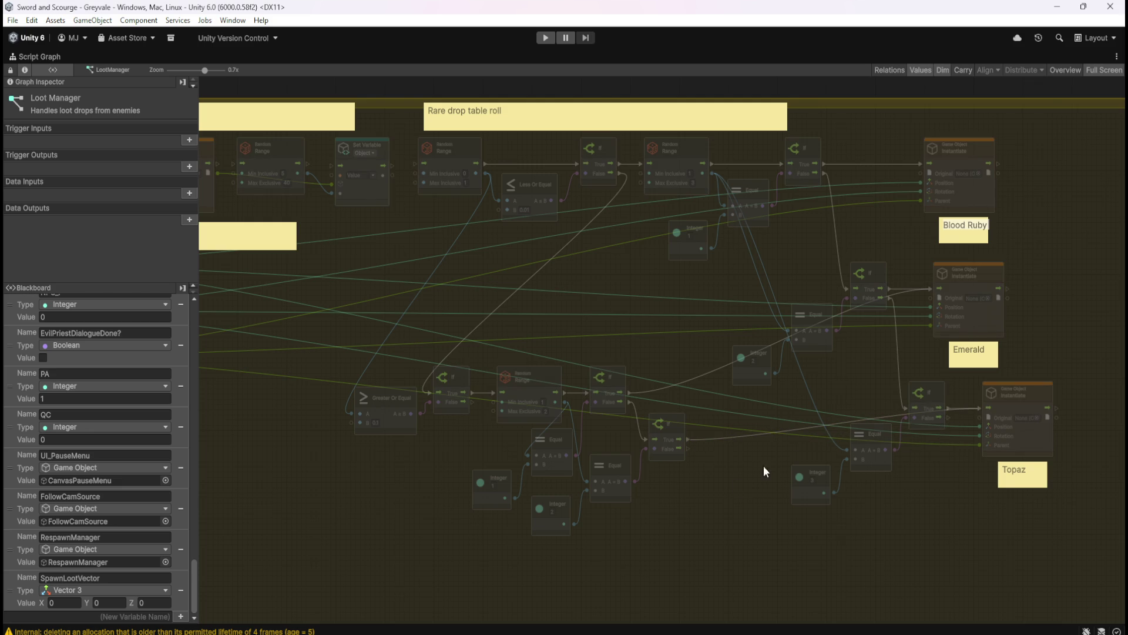
{"action": "left_click_drag", "start_coordinate": [1003, 234], "coordinate": [904, 213]}
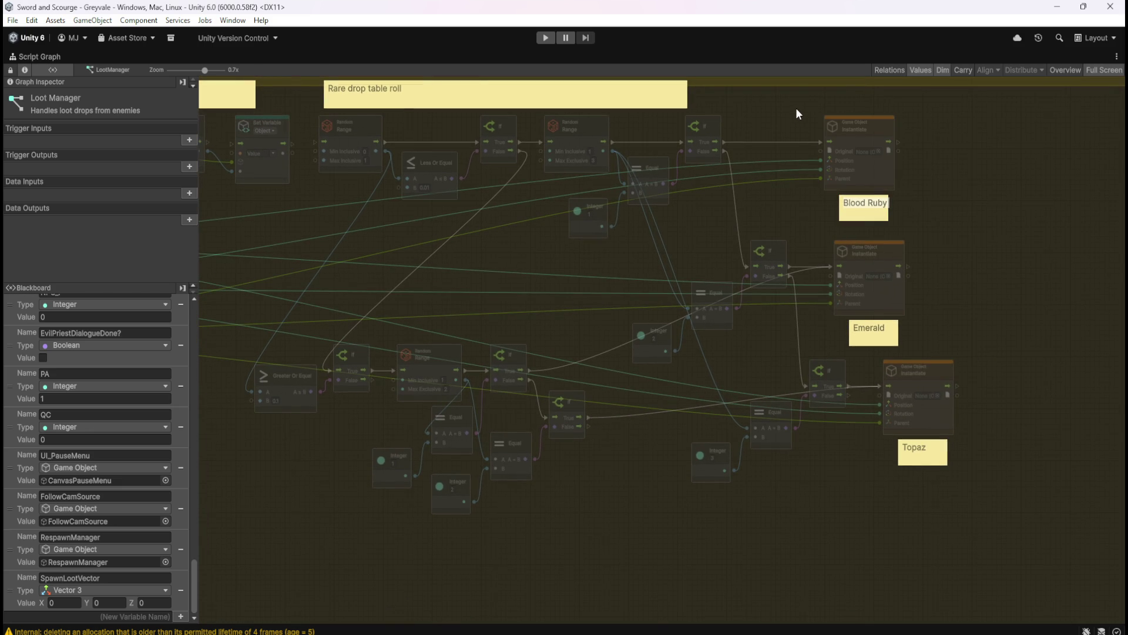
{"action": "left_click_drag", "start_coordinate": [814, 99], "coordinate": [918, 224]}
{"action": "left_click", "coordinate": [972, 172]}
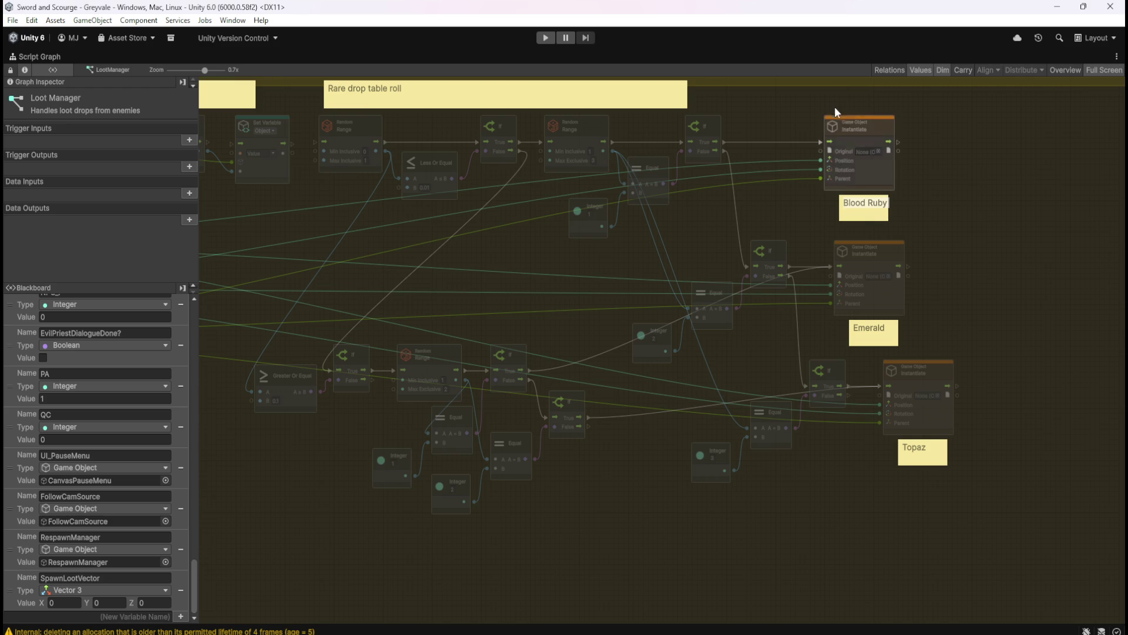
{"action": "scroll", "coordinate": [556, 280], "scroll_direction": "up", "scroll_amount": 3}
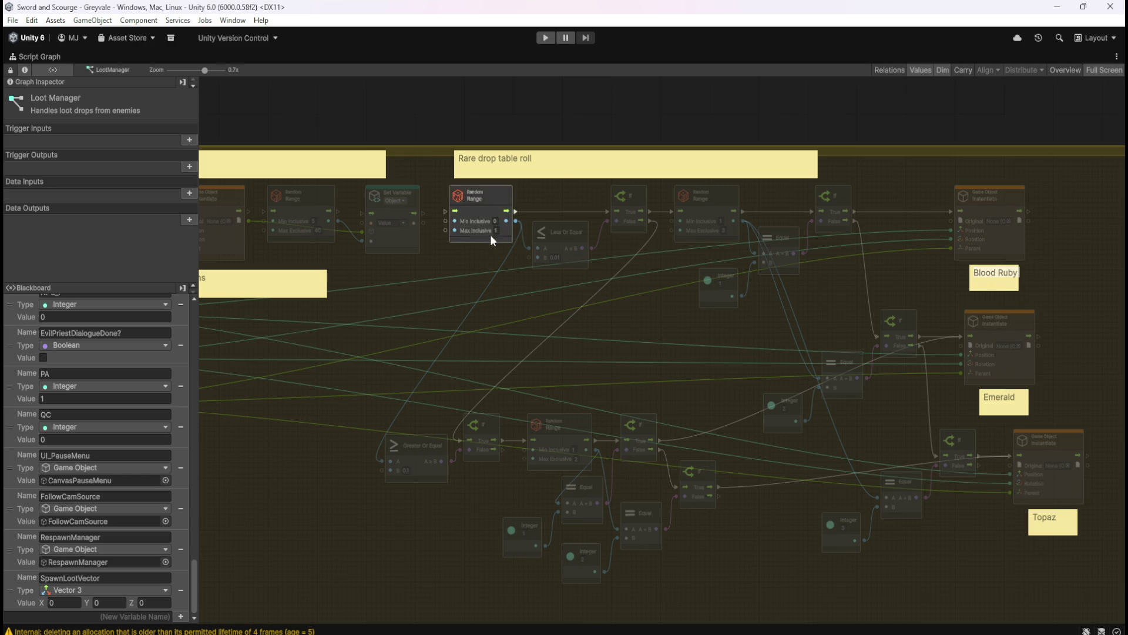
{"action": "mouse_move", "coordinate": [438, 177]}
{"action": "left_mouse_down"}
{"action": "mouse_move", "coordinate": [528, 267]}
{"action": "mouse_move", "coordinate": [589, 281]}
{"action": "mouse_move", "coordinate": [528, 275]}
{"action": "mouse_move", "coordinate": [597, 288]}
{"action": "mouse_move", "coordinate": [530, 289]}
{"action": "left_mouse_up"}
{"action": "mouse_move", "coordinate": [343, 395]}
{"action": "left_mouse_down"}
{"action": "mouse_move", "coordinate": [435, 502]}
{"action": "mouse_move", "coordinate": [453, 507]}
{"action": "left_mouse_up"}
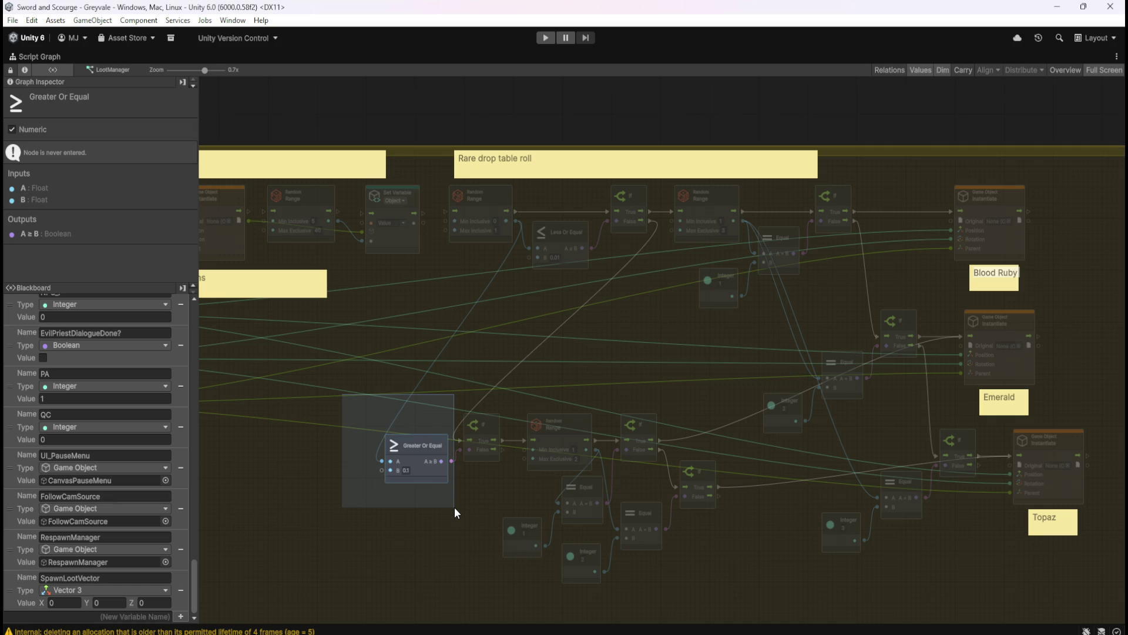
{"action": "left_click_drag", "start_coordinate": [454, 507], "coordinate": [509, 489]}
{"action": "mouse_move", "coordinate": [507, 402]}
{"action": "left_mouse_down"}
{"action": "mouse_move", "coordinate": [588, 426]}
{"action": "mouse_move", "coordinate": [656, 465]}
{"action": "left_mouse_up"}
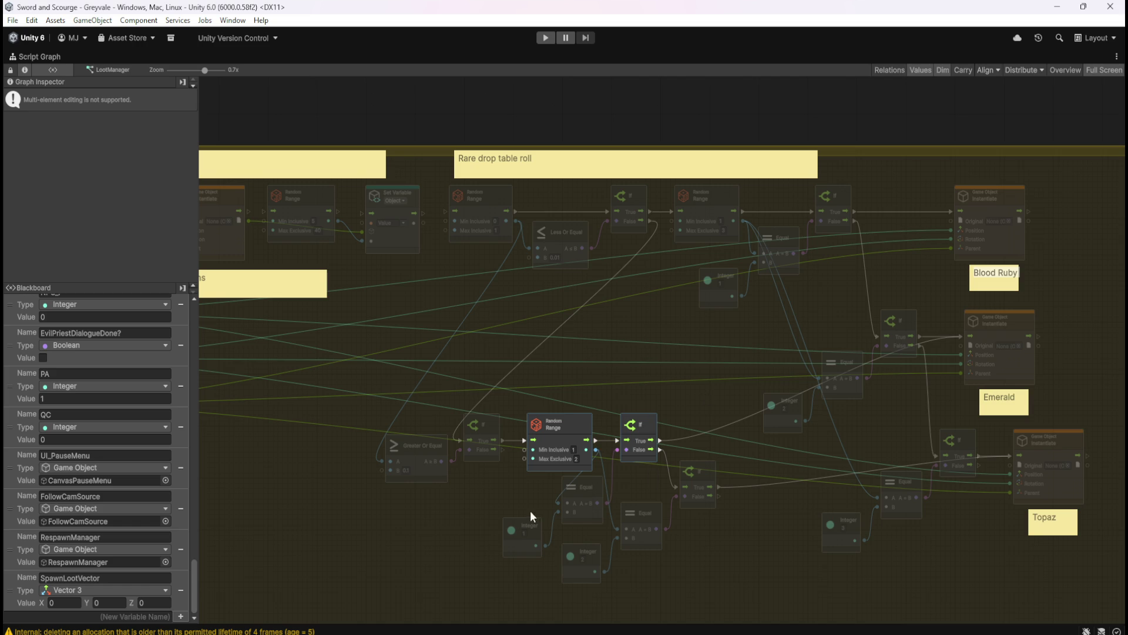
{"action": "left_click", "coordinate": [669, 430]}
{"action": "mouse_move", "coordinate": [525, 494]}
{"action": "left_mouse_down"}
{"action": "mouse_move", "coordinate": [562, 502]}
{"action": "mouse_move", "coordinate": [595, 530]}
{"action": "left_mouse_up"}
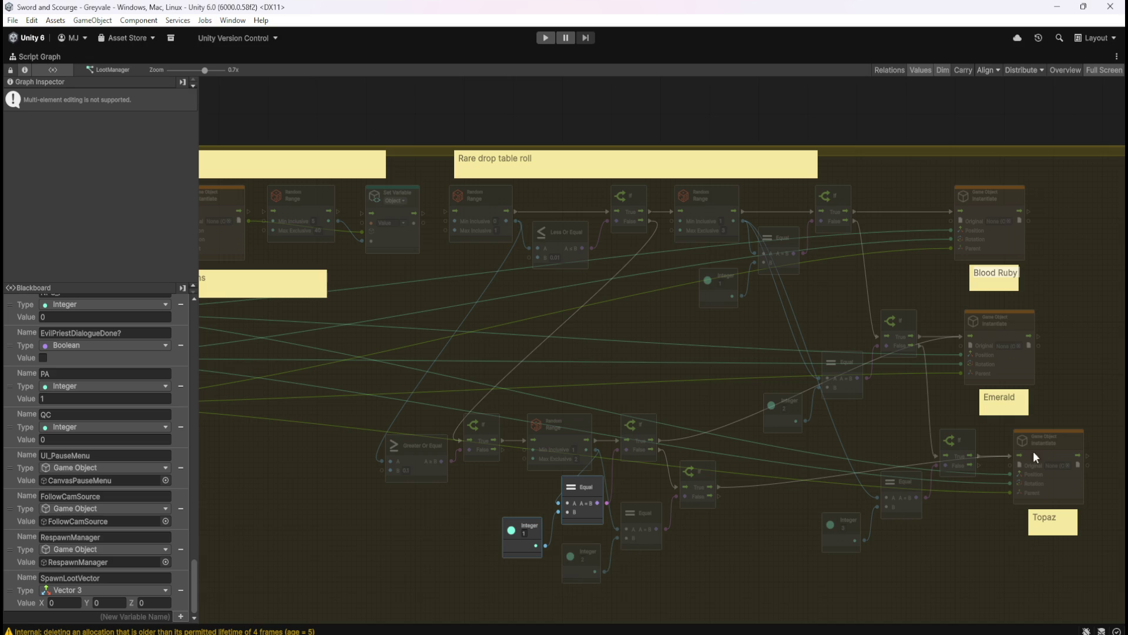
{"action": "left_click", "coordinate": [708, 542]}
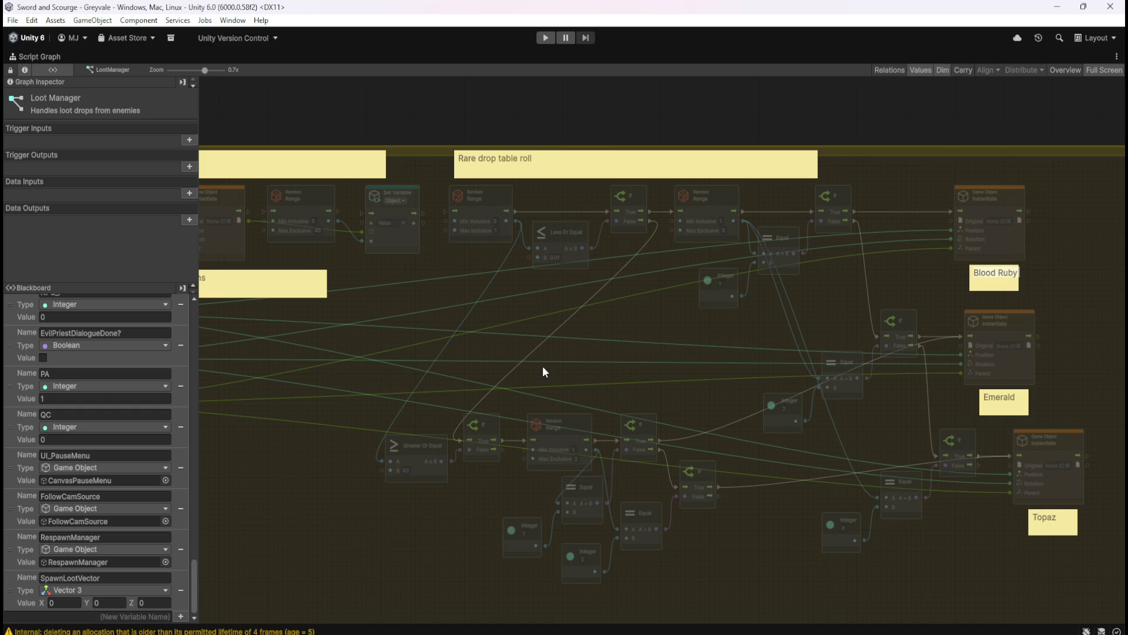
- Duplicate the Greater Or Equal and If pair below the branch and set the copy's B to 0.25
{"action": "scroll", "coordinate": [532, 363], "scroll_direction": "down", "scroll_amount": 5}
{"action": "left_click_drag", "start_coordinate": [396, 300], "coordinate": [532, 366]}
{"action": "key", "text": "ctrl+d"}
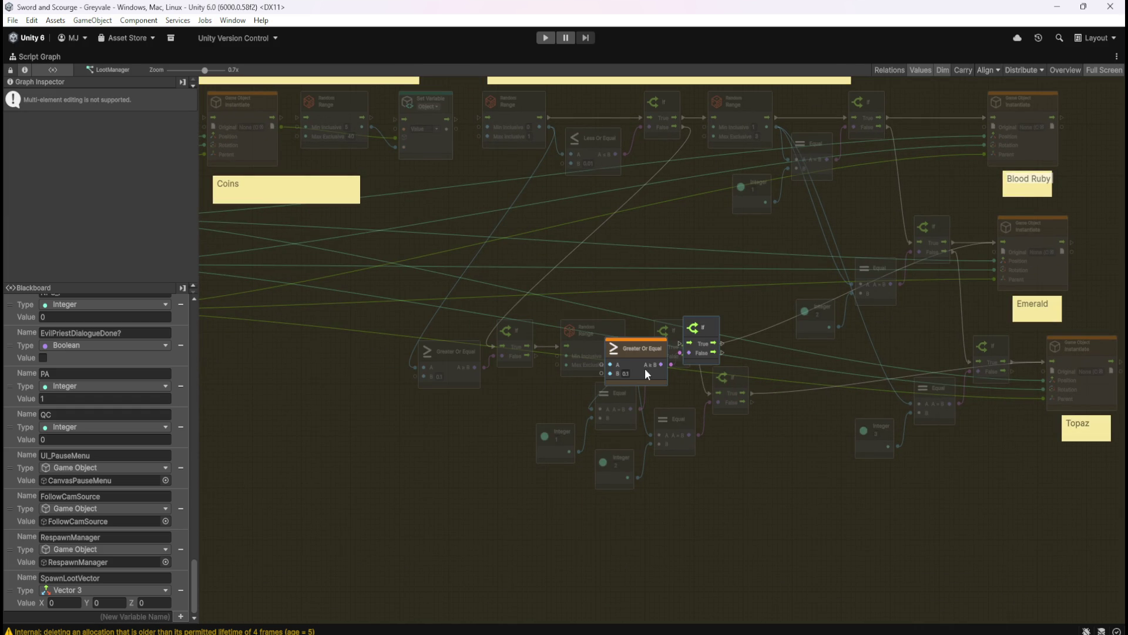
{"action": "mouse_move", "coordinate": [645, 370]}
{"action": "left_mouse_down"}
{"action": "mouse_move", "coordinate": [485, 559]}
{"action": "mouse_move", "coordinate": [459, 559]}
{"action": "left_mouse_up"}
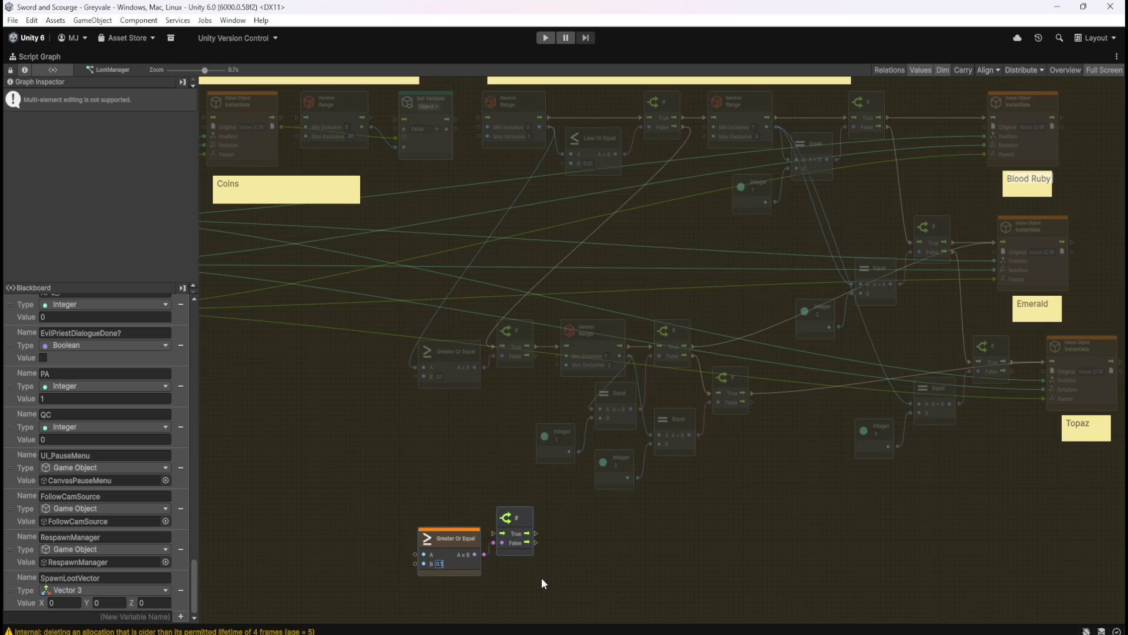
{"action": "type", "text": "25"}
{"action": "left_click", "coordinate": [568, 572]}
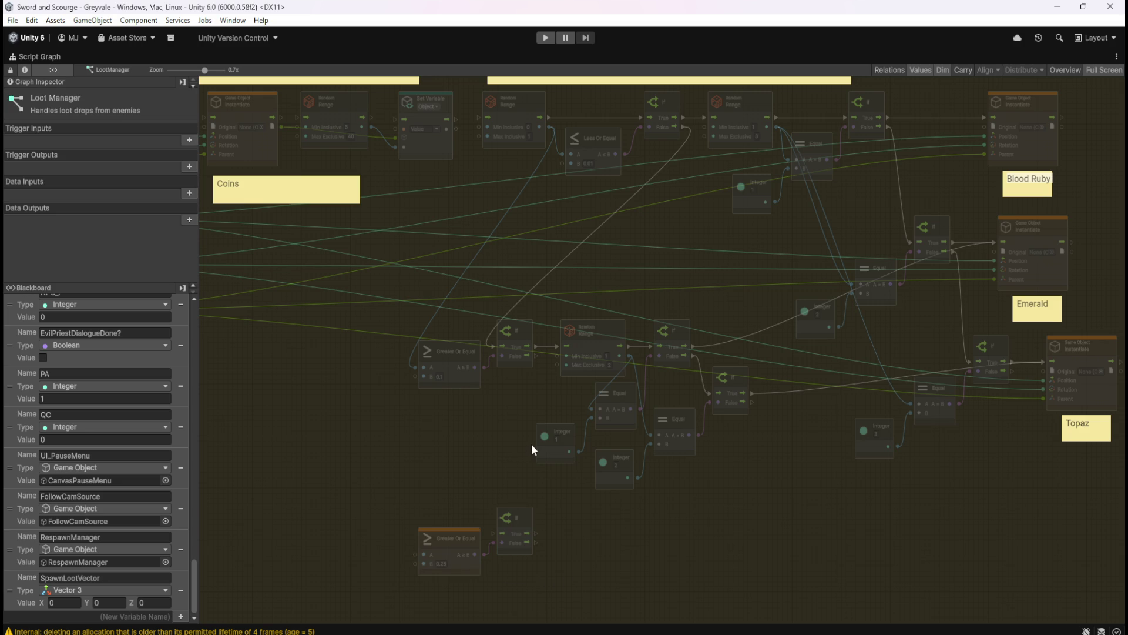
- Wire Random Range into the new comparison and the previous If's False path into the new If
{"action": "mouse_move", "coordinate": [547, 127]}
{"action": "left_mouse_down"}
{"action": "mouse_move", "coordinate": [524, 328]}
{"action": "mouse_move", "coordinate": [377, 525]}
{"action": "mouse_move", "coordinate": [415, 553]}
{"action": "left_mouse_up"}
{"action": "mouse_move", "coordinate": [535, 357]}
{"action": "left_mouse_down"}
{"action": "mouse_move", "coordinate": [484, 461]}
{"action": "mouse_move", "coordinate": [495, 530]}
{"action": "left_mouse_up"}
{"action": "left_click_drag", "start_coordinate": [504, 426], "coordinate": [525, 436]}
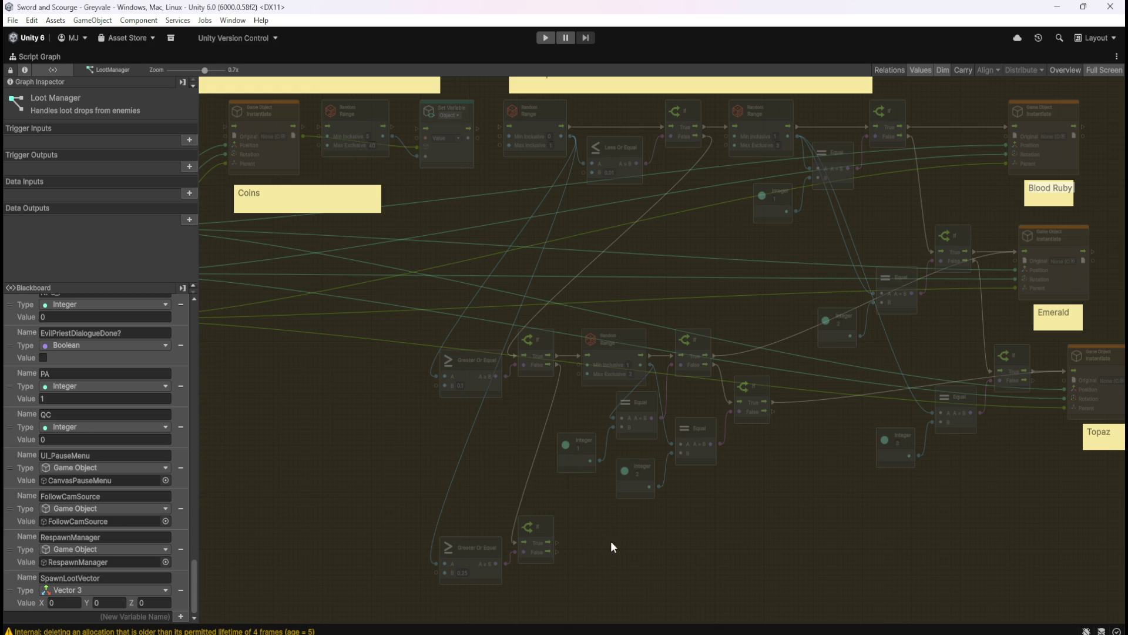
{"action": "mouse_move", "coordinate": [616, 536]}
{"action": "left_mouse_down"}
{"action": "mouse_move", "coordinate": [527, 531]}
{"action": "mouse_move", "coordinate": [650, 528]}
{"action": "mouse_move", "coordinate": [912, 465]}
{"action": "mouse_move", "coordinate": [977, 366]}
{"action": "left_mouse_up"}
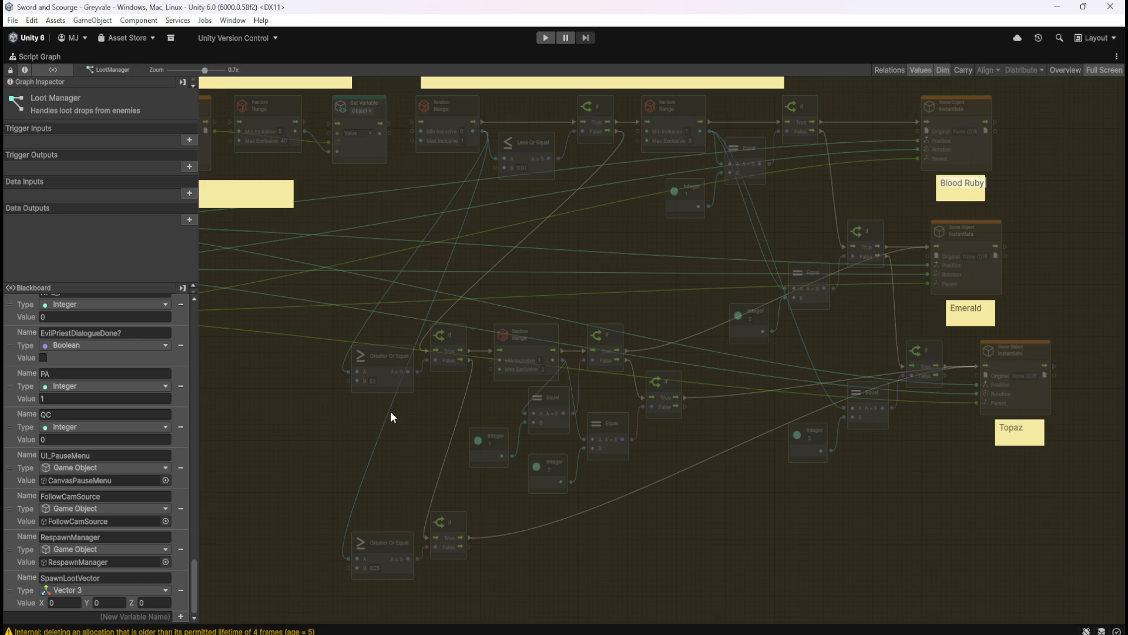
{"action": "mouse_move", "coordinate": [360, 387]}
{"action": "left_mouse_down"}
{"action": "mouse_move", "coordinate": [400, 381]}
{"action": "mouse_move", "coordinate": [741, 444]}
{"action": "mouse_move", "coordinate": [551, 373]}
{"action": "mouse_move", "coordinate": [375, 380]}
{"action": "left_mouse_up"}
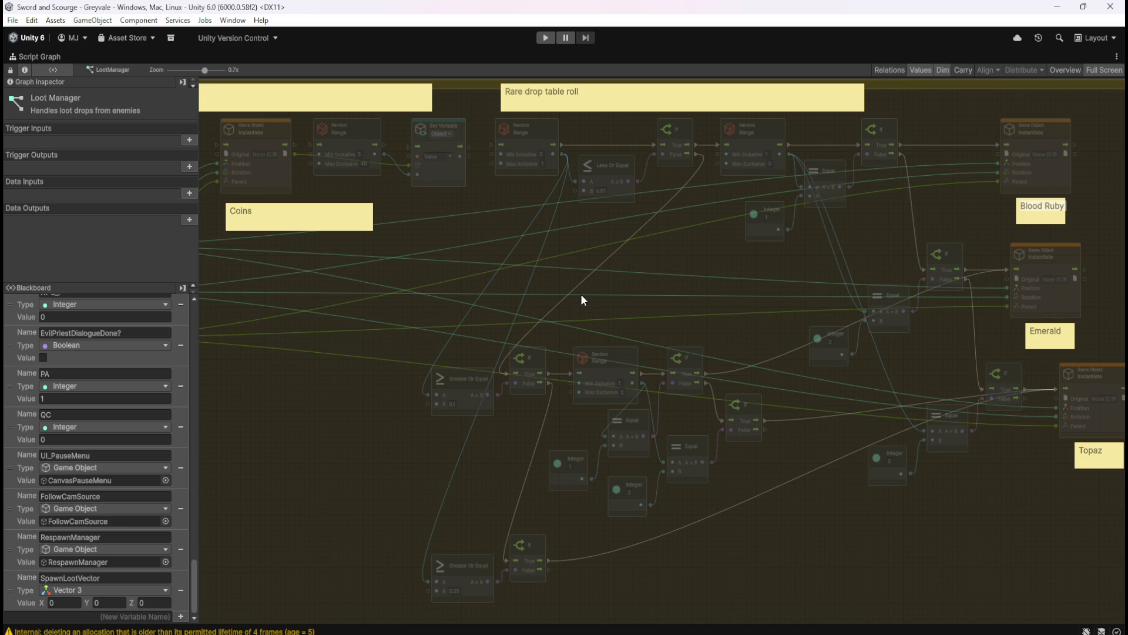
{"action": "mouse_move", "coordinate": [470, 271]}
{"action": "left_mouse_down"}
{"action": "mouse_move", "coordinate": [740, 298]}
{"action": "mouse_move", "coordinate": [697, 303]}
{"action": "left_mouse_up"}
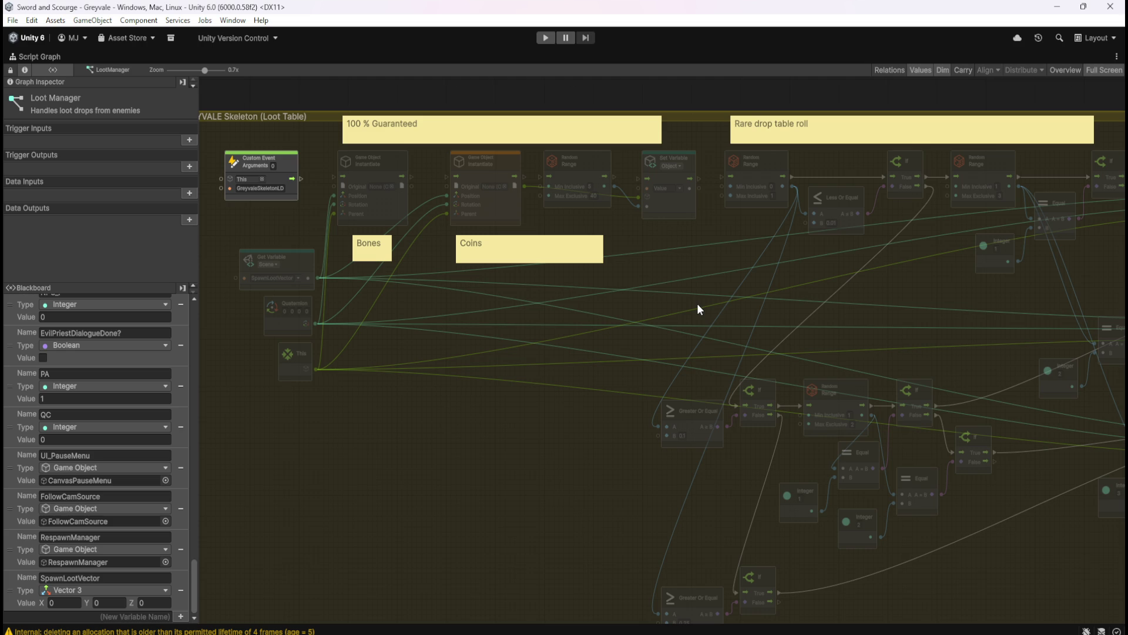
{"action": "mouse_move", "coordinate": [881, 311]}
{"action": "left_mouse_down"}
{"action": "mouse_move", "coordinate": [526, 254]}
{"action": "mouse_move", "coordinate": [565, 228]}
{"action": "mouse_move", "coordinate": [618, 286]}
{"action": "left_mouse_up"}
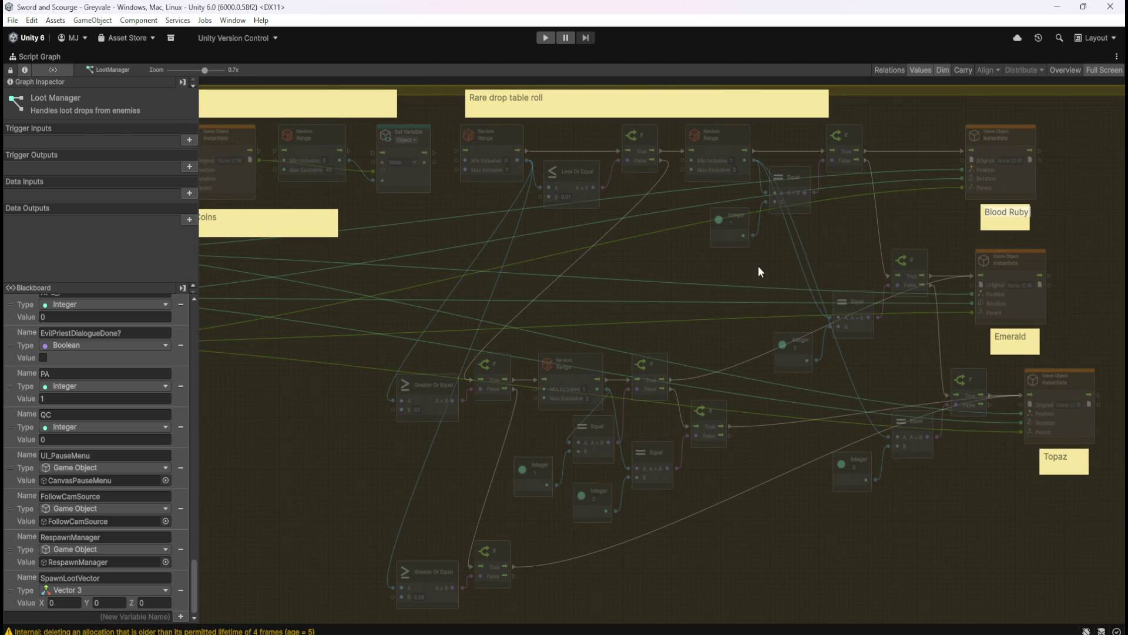
{"action": "mouse_move", "coordinate": [630, 284]}
{"action": "left_mouse_down"}
{"action": "mouse_move", "coordinate": [775, 295]}
{"action": "mouse_move", "coordinate": [902, 278]}
{"action": "mouse_move", "coordinate": [642, 231]}
{"action": "left_mouse_up"}
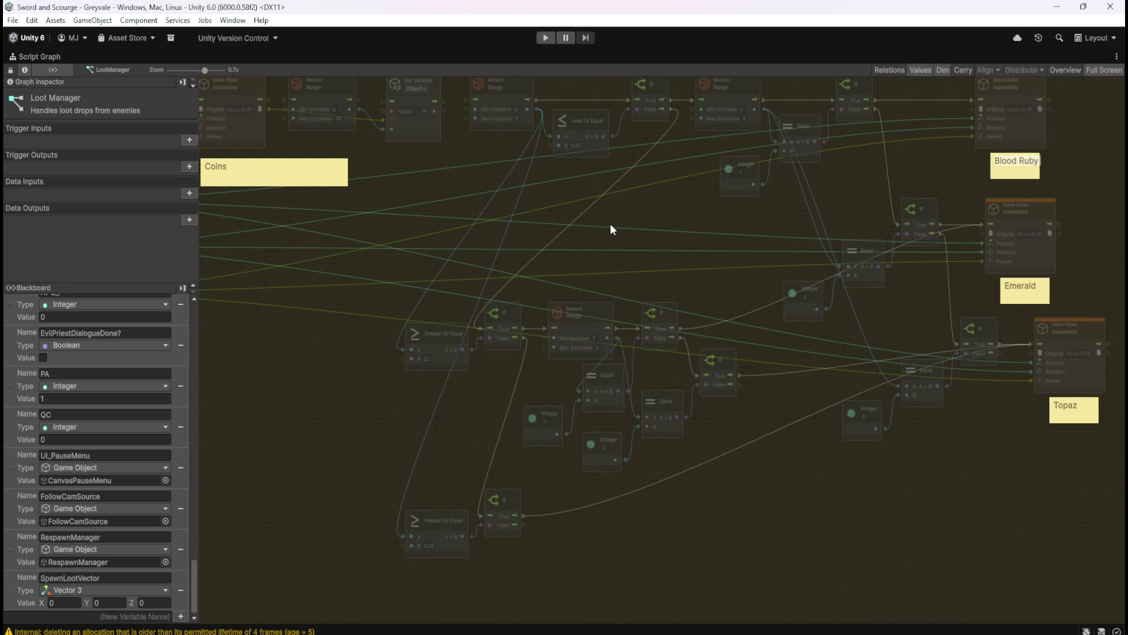
{"action": "mouse_move", "coordinate": [633, 216]}
{"action": "left_mouse_down"}
{"action": "mouse_move", "coordinate": [675, 285]}
{"action": "mouse_move", "coordinate": [646, 267]}
{"action": "mouse_move", "coordinate": [674, 267]}
{"action": "left_mouse_up"}
{"action": "scroll", "coordinate": [674, 272], "scroll_direction": "left", "scroll_amount": 5}
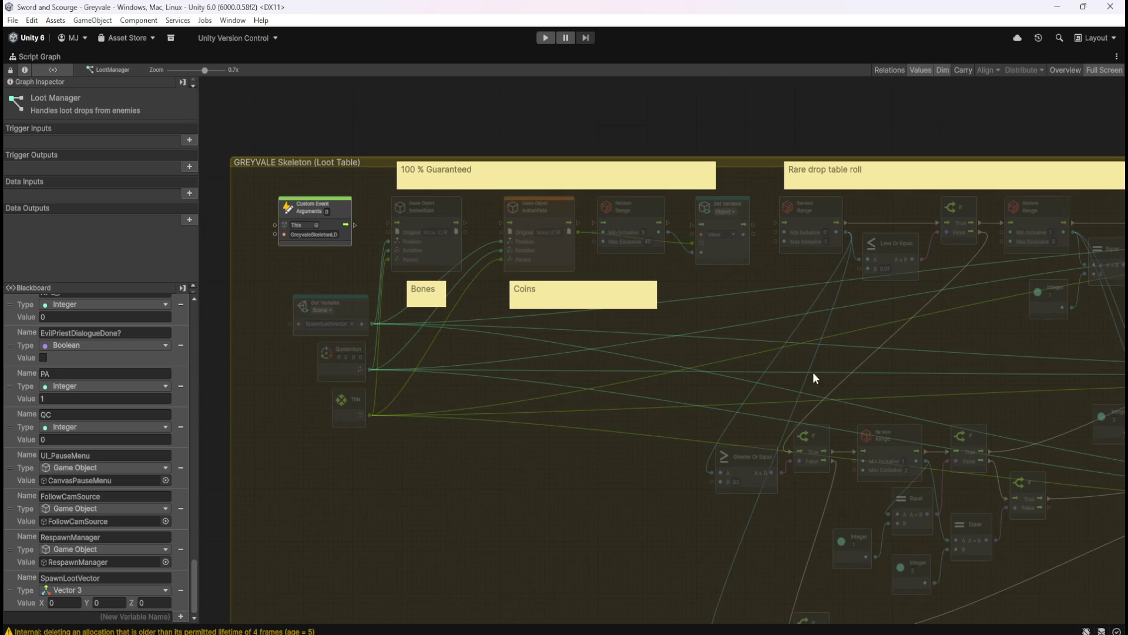
{"action": "scroll", "coordinate": [794, 365], "scroll_direction": "down", "scroll_amount": 3}
{"action": "left_click_drag", "start_coordinate": [629, 414], "coordinate": [611, 331]}
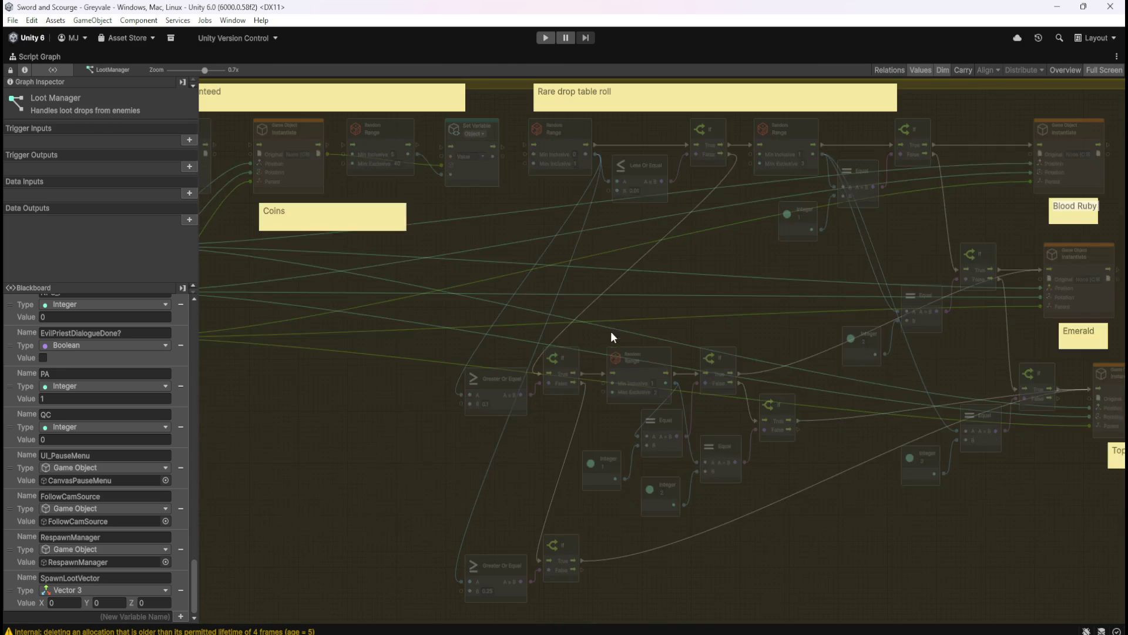
{"action": "left_click", "coordinate": [622, 160]}
{"action": "mouse_move", "coordinate": [632, 281]}
{"action": "left_mouse_down"}
{"action": "mouse_move", "coordinate": [662, 325]}
{"action": "mouse_move", "coordinate": [702, 309]}
{"action": "mouse_move", "coordinate": [763, 338]}
{"action": "left_mouse_up"}
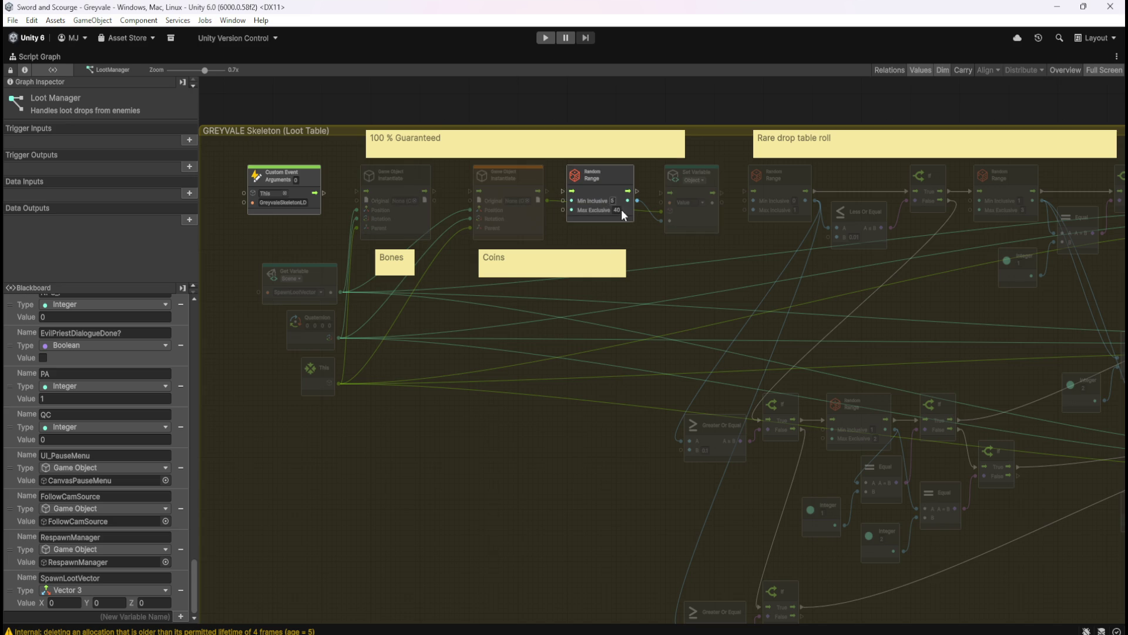
{"action": "left_click_drag", "start_coordinate": [919, 310], "coordinate": [496, 306]}
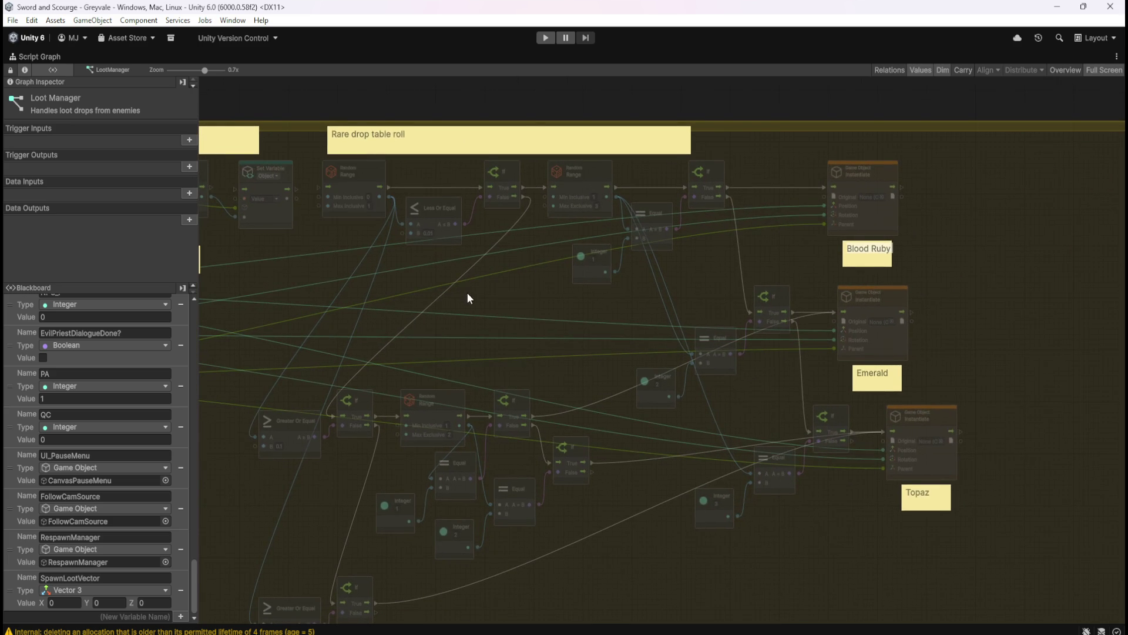
{"action": "left_click_drag", "start_coordinate": [440, 272], "coordinate": [502, 223]}
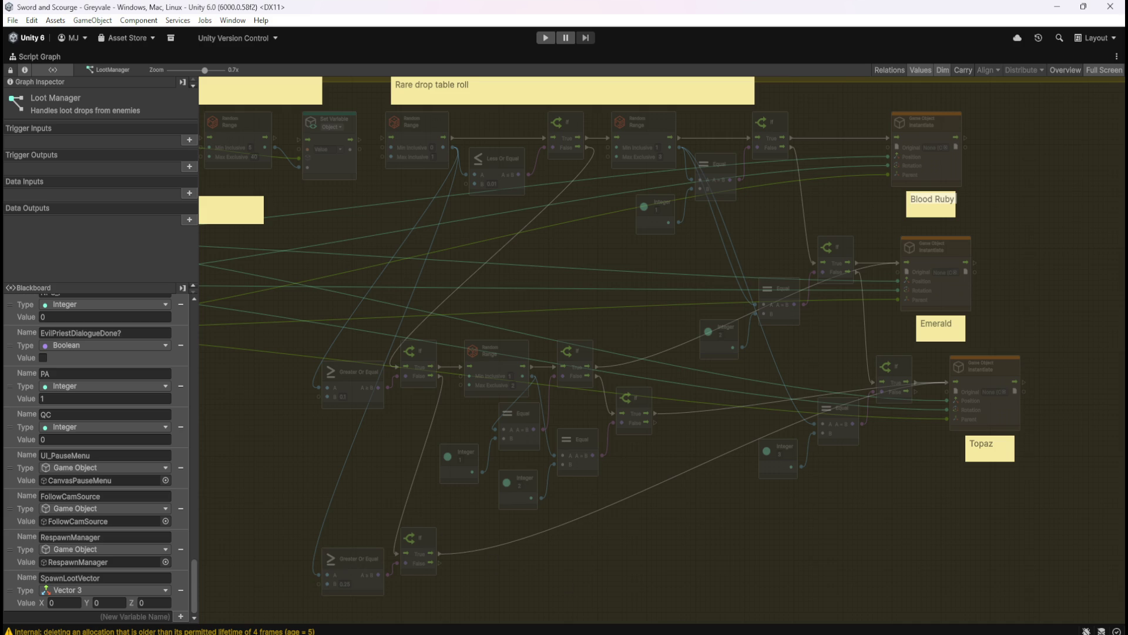
{"action": "mouse_move", "coordinate": [705, 632]}
{"action": "mouse_move", "coordinate": [705, 633]}
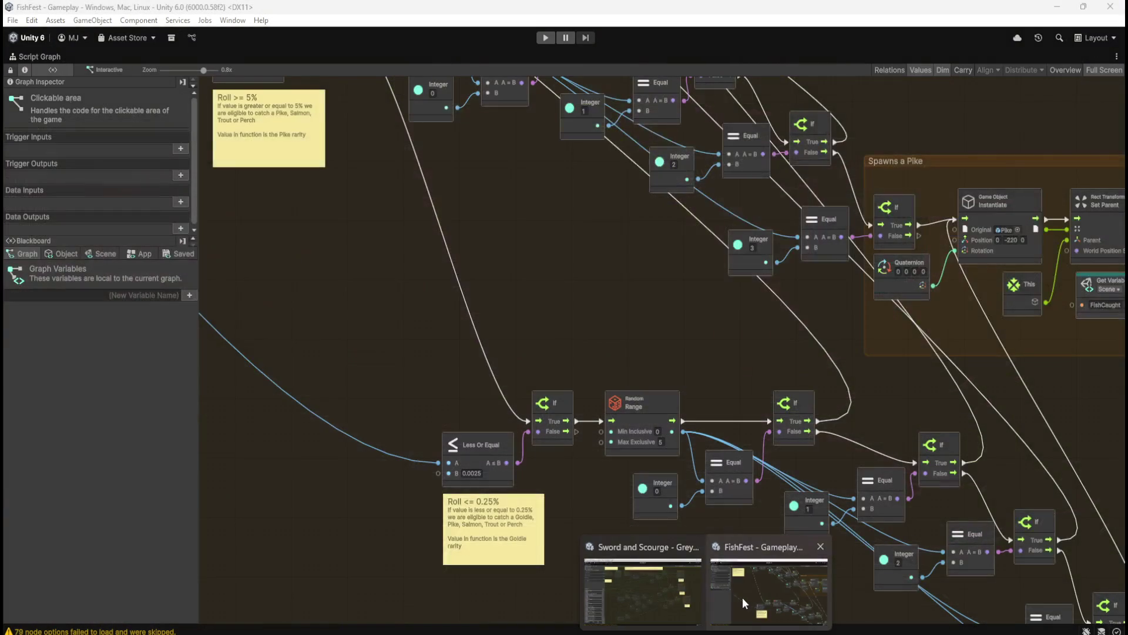
- Switch to FishFest's Clickable area graph and pan to its Random Range roll and Less Or Equal 0.2 check
{"action": "left_click", "coordinate": [743, 596]}
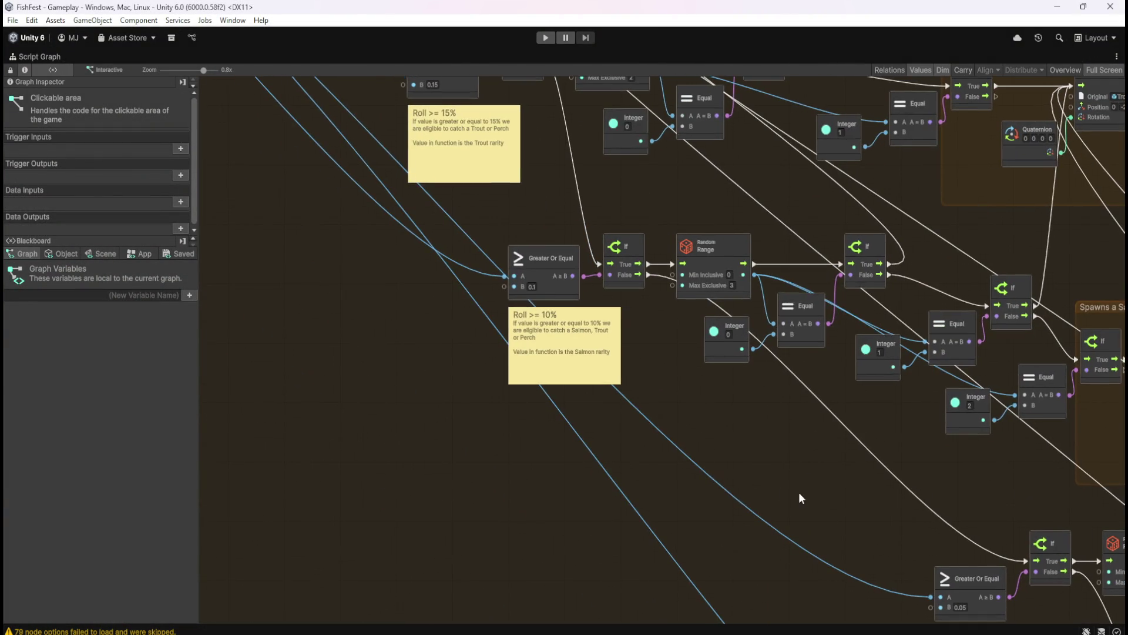
{"action": "left_click_drag", "start_coordinate": [783, 486], "coordinate": [481, 243]}
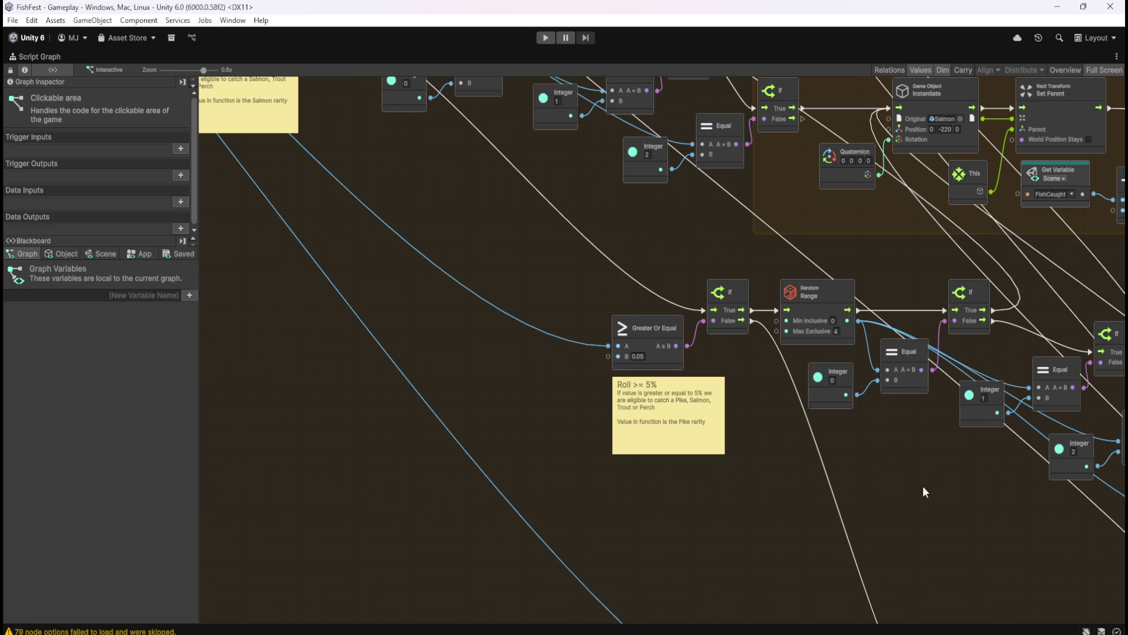
{"action": "scroll", "coordinate": [922, 485], "scroll_direction": "down", "scroll_amount": 5}
{"action": "scroll", "coordinate": [529, 229], "scroll_direction": "up", "scroll_amount": 6}
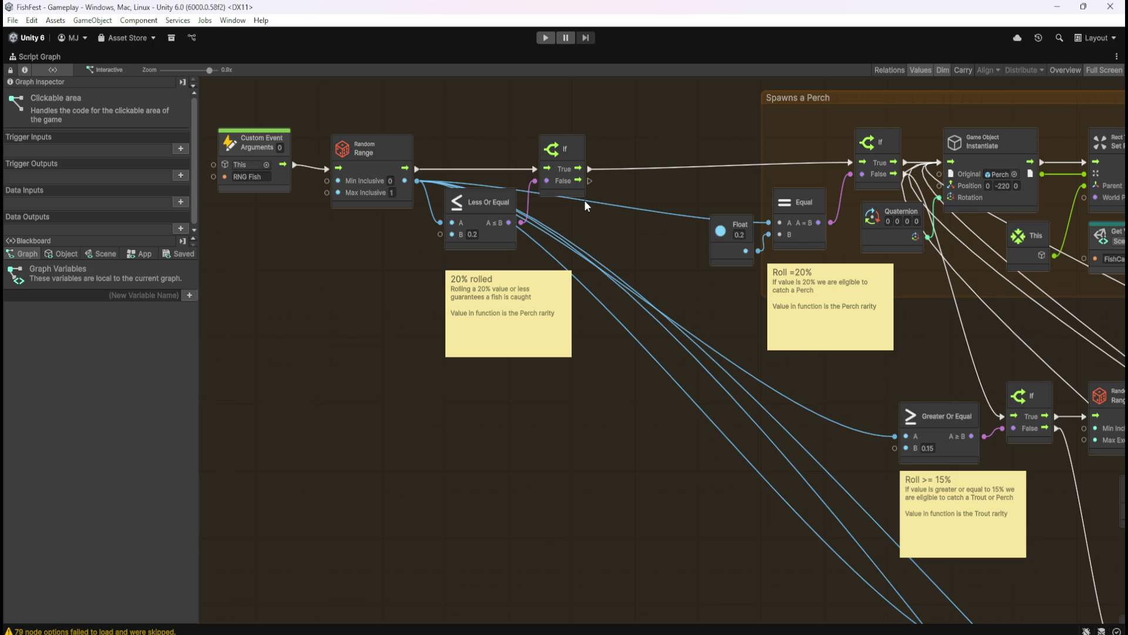
- Box-select the Less Or Equal and If nodes beside Random Range, then return to the Sword and Scourge graph
{"action": "mouse_move", "coordinate": [442, 118]}
{"action": "left_mouse_down"}
{"action": "mouse_move", "coordinate": [606, 221]}
{"action": "mouse_move", "coordinate": [622, 255]}
{"action": "mouse_move", "coordinate": [521, 164]}
{"action": "mouse_move", "coordinate": [615, 235]}
{"action": "mouse_move", "coordinate": [622, 258]}
{"action": "left_mouse_up"}
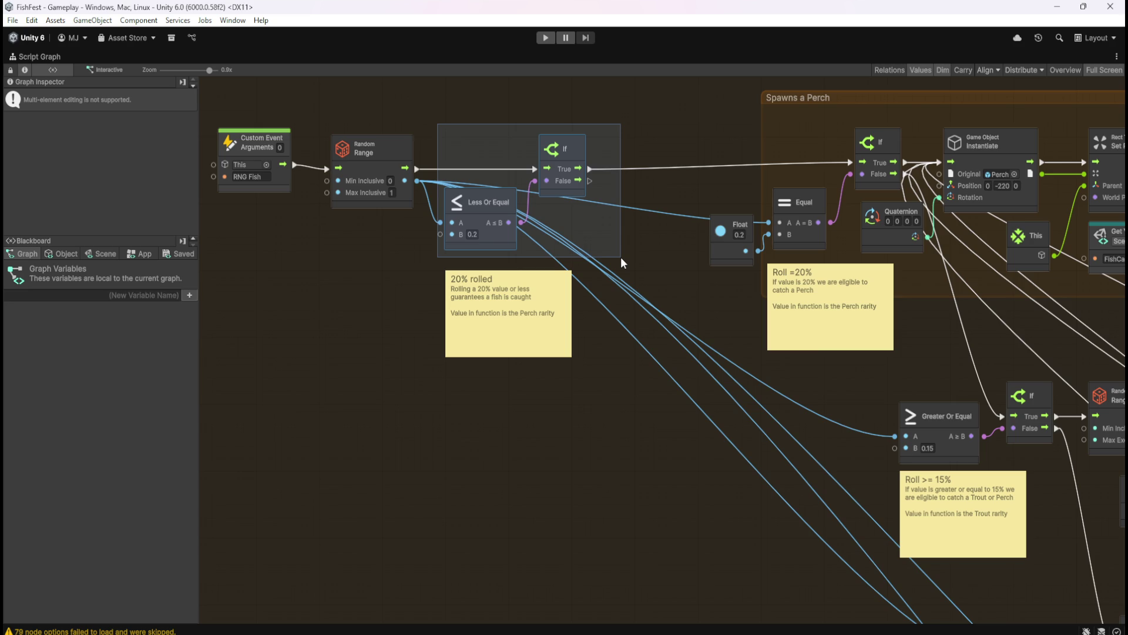
{"action": "left_click_drag", "start_coordinate": [621, 257], "coordinate": [620, 257]}
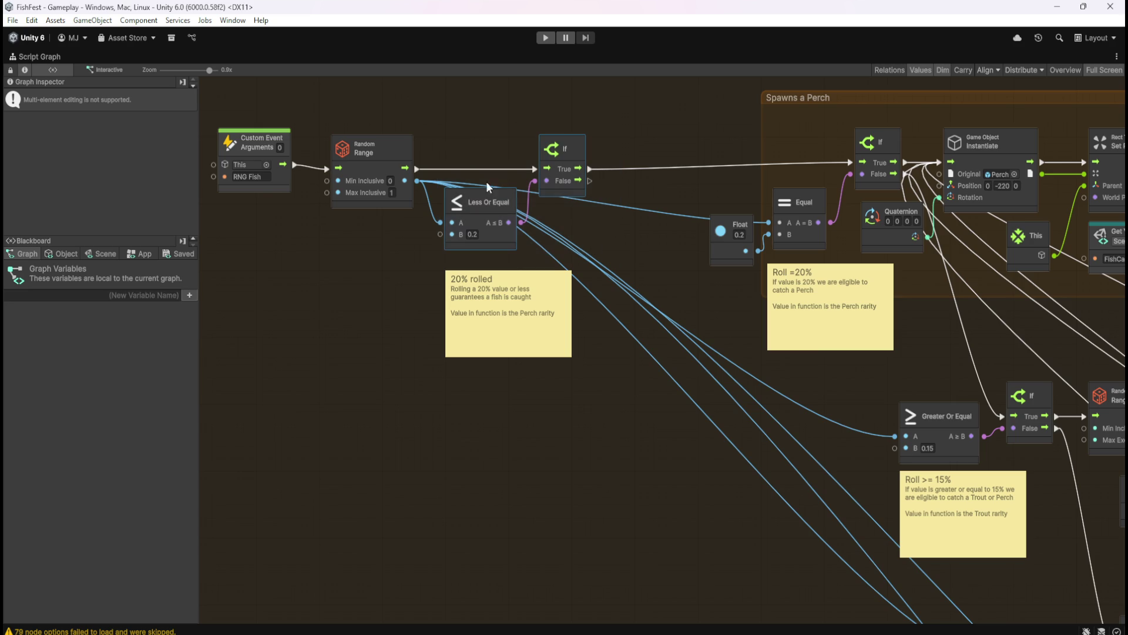
{"action": "left_click_drag", "start_coordinate": [432, 121], "coordinate": [617, 259]}
{"action": "left_click", "coordinate": [632, 608]}
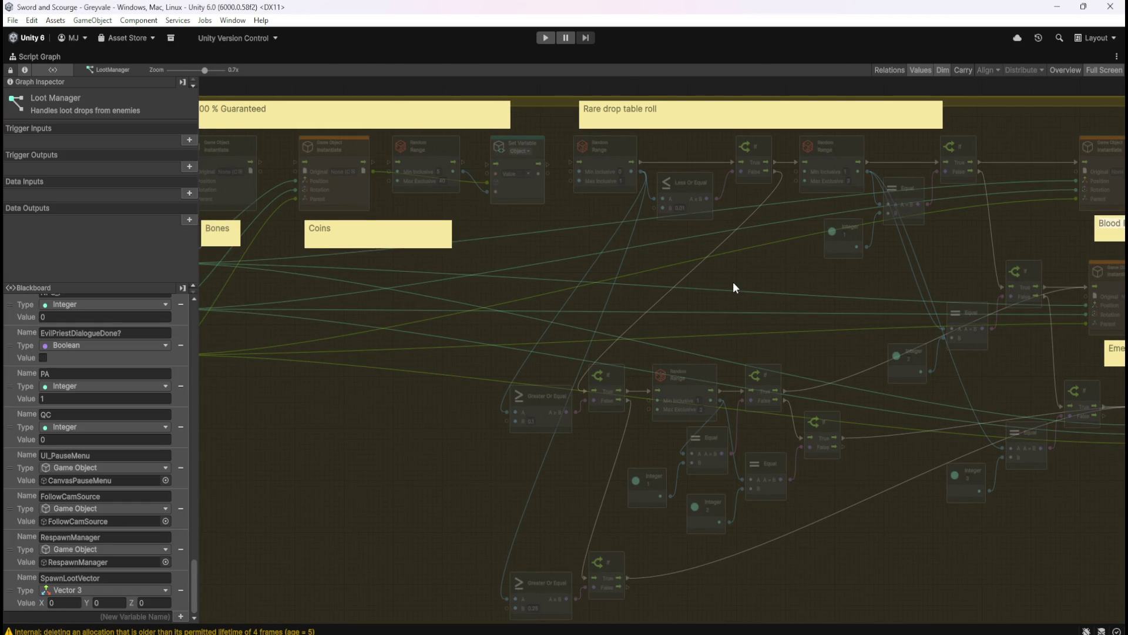
- Pan to the Blood Ruby, Emerald and Topaz notes, then switch to the FishFest project's editor
{"action": "left_click_drag", "start_coordinate": [734, 287], "coordinate": [646, 279]}
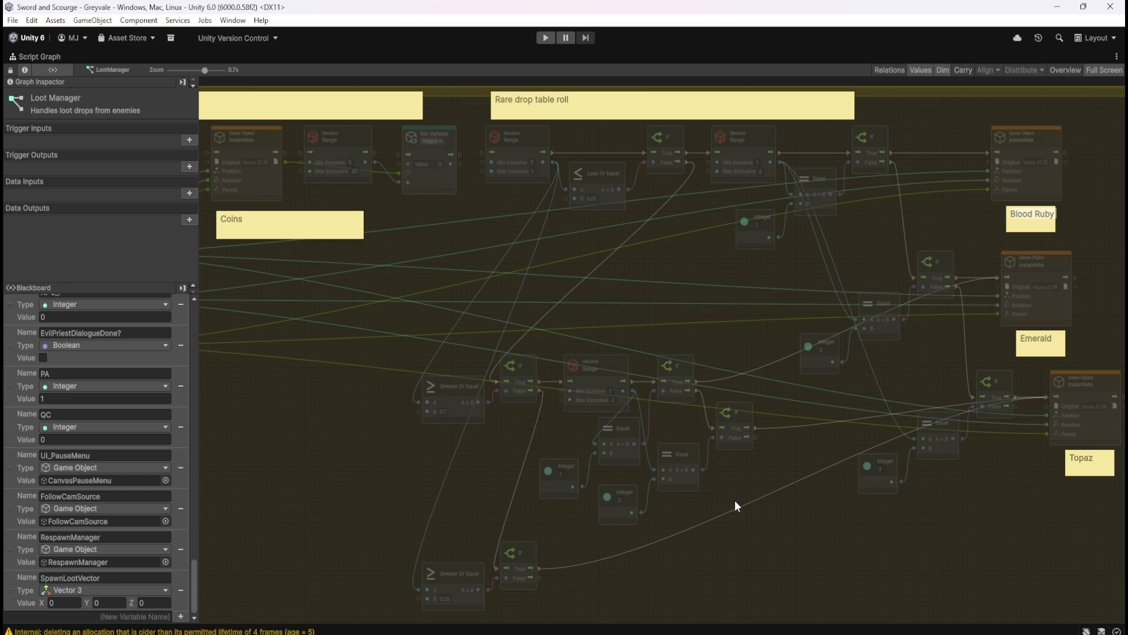
{"action": "left_click", "coordinate": [731, 581]}
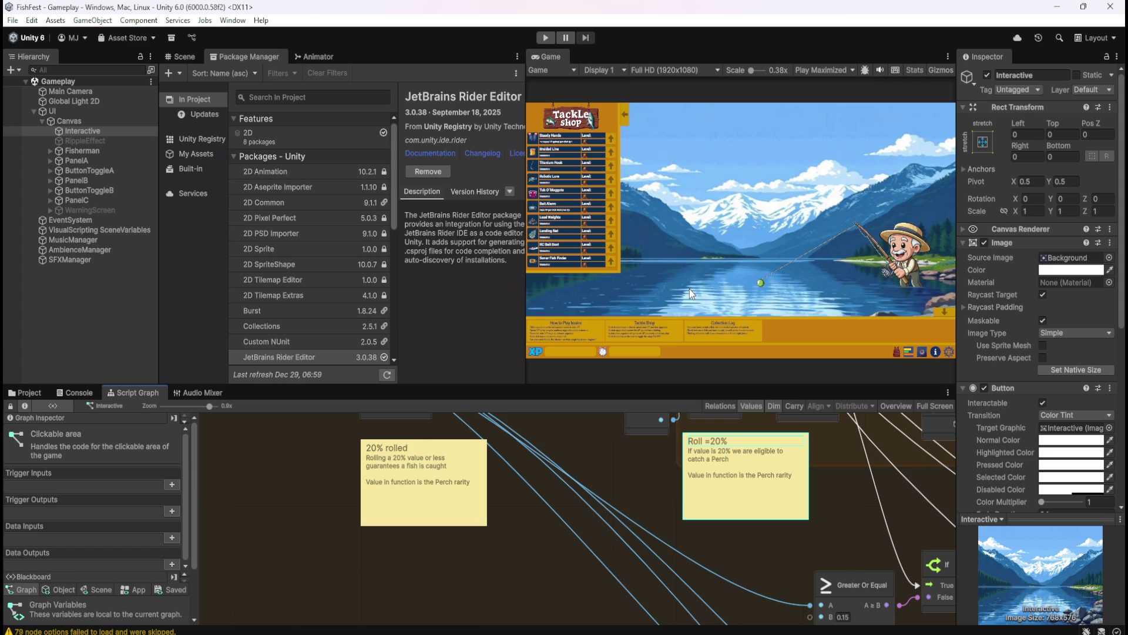
{"action": "key", "text": "shift+space"}
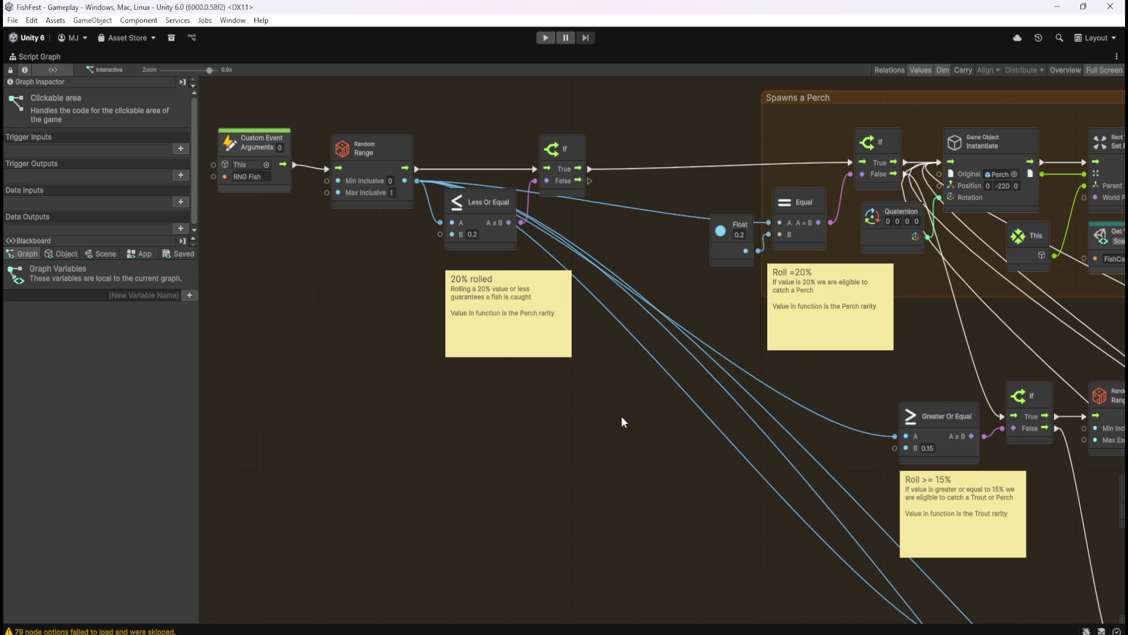
{"action": "key", "text": "shift+space"}
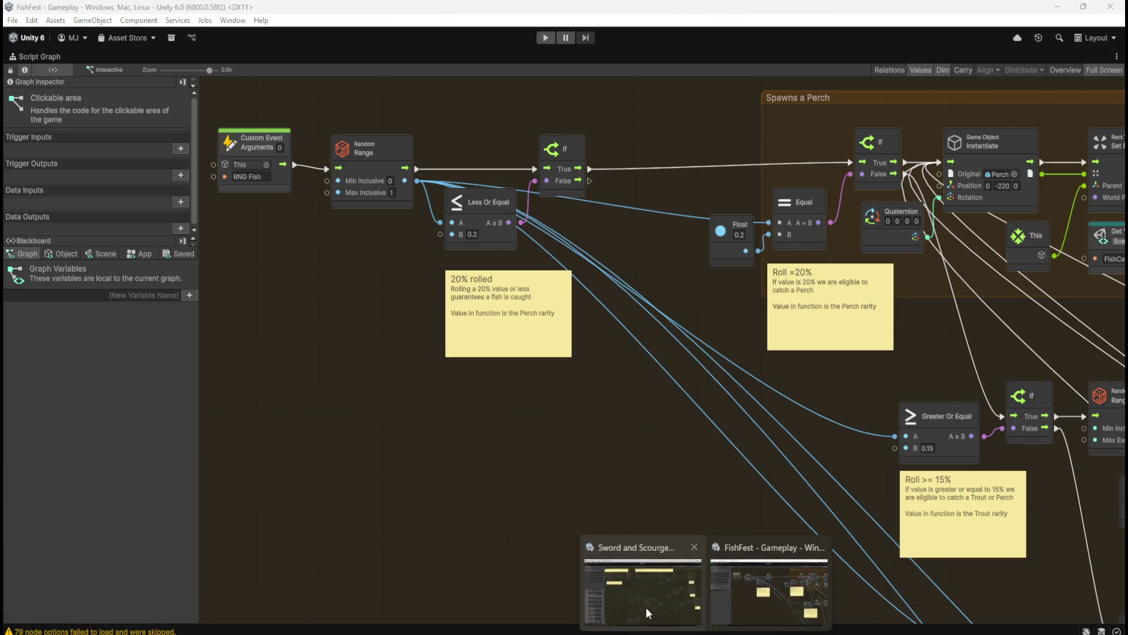
- Switch to the Sword and Scourge project and pan LootManager to the Rare drop table roll nodes
{"action": "left_click", "coordinate": [648, 610]}
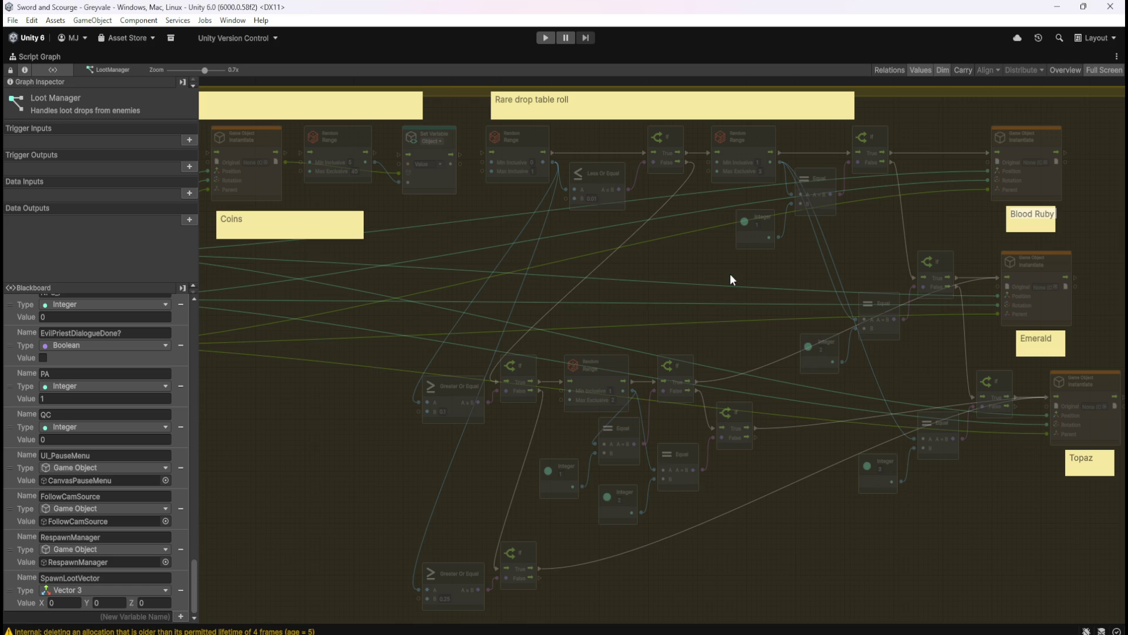
{"action": "mouse_move", "coordinate": [734, 274]}
{"action": "left_mouse_down"}
{"action": "mouse_move", "coordinate": [683, 263]}
{"action": "mouse_move", "coordinate": [678, 251]}
{"action": "left_mouse_up"}
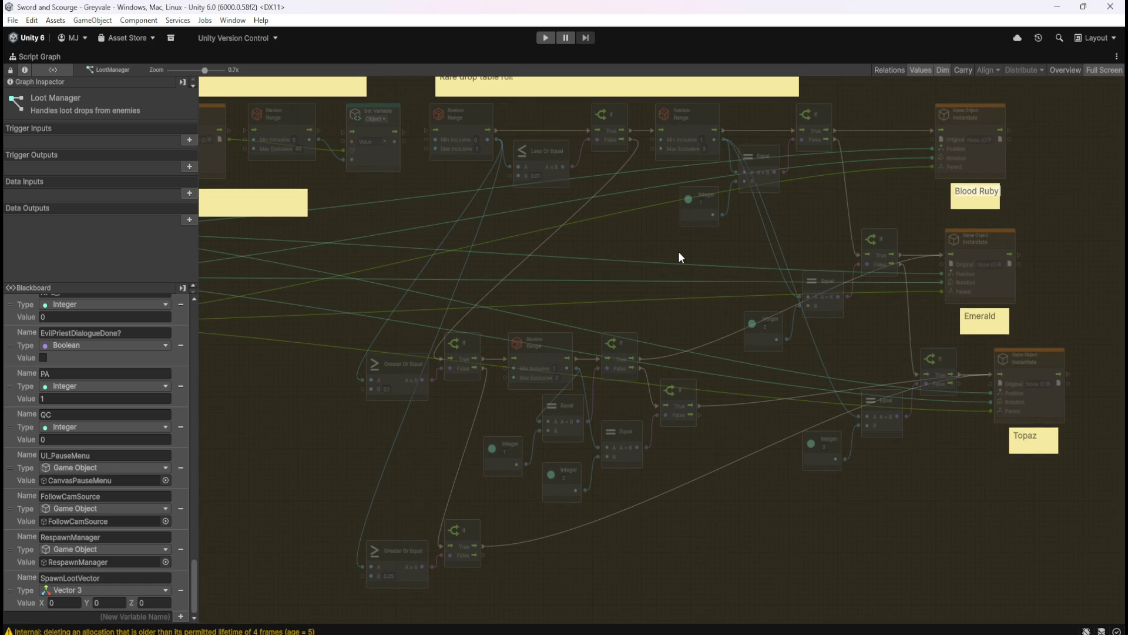
{"action": "left_click_drag", "start_coordinate": [678, 251], "coordinate": [671, 285]}
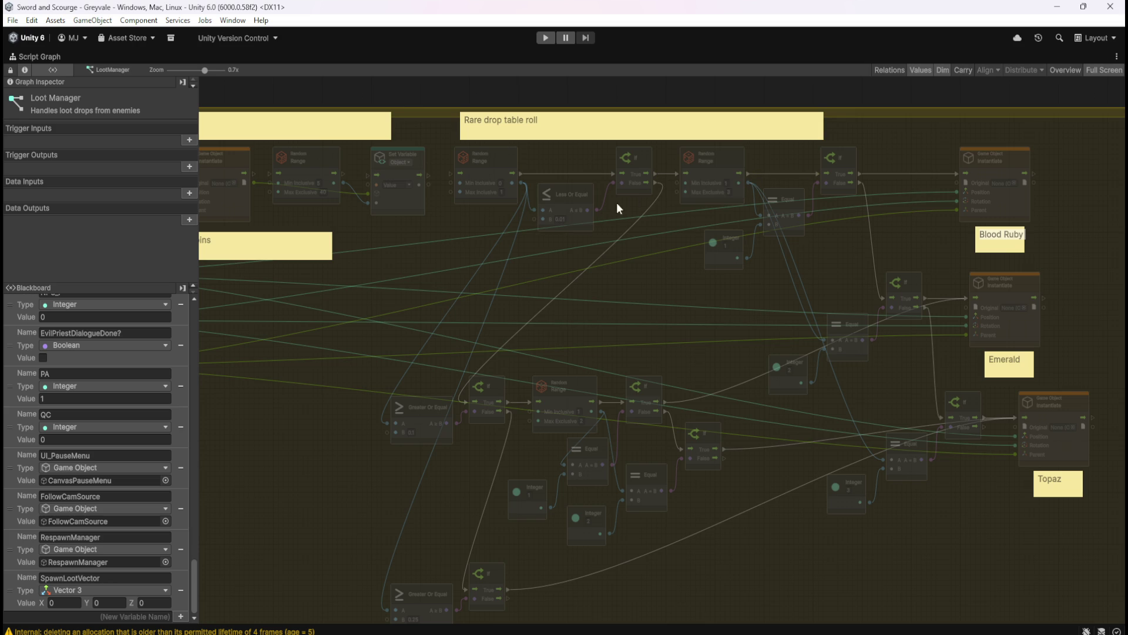
{"action": "left_click", "coordinate": [729, 191]}
{"action": "type", "text": "2"}
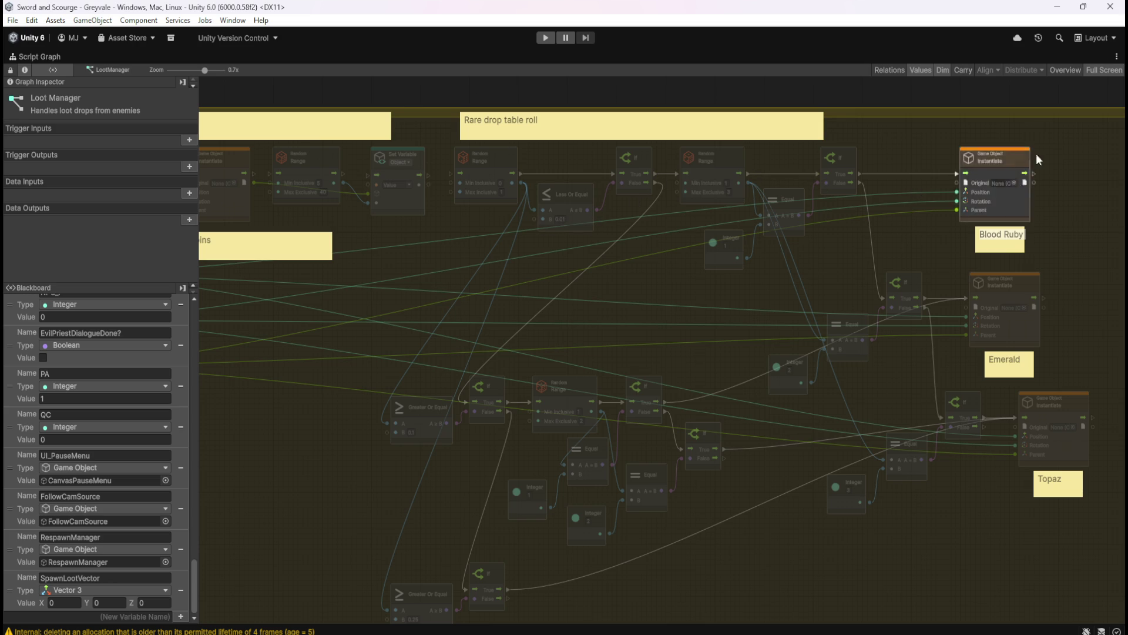
{"action": "mouse_move", "coordinate": [1087, 162]}
{"action": "left_mouse_down"}
{"action": "mouse_move", "coordinate": [779, 544]}
{"action": "mouse_move", "coordinate": [736, 560]}
{"action": "left_mouse_up"}
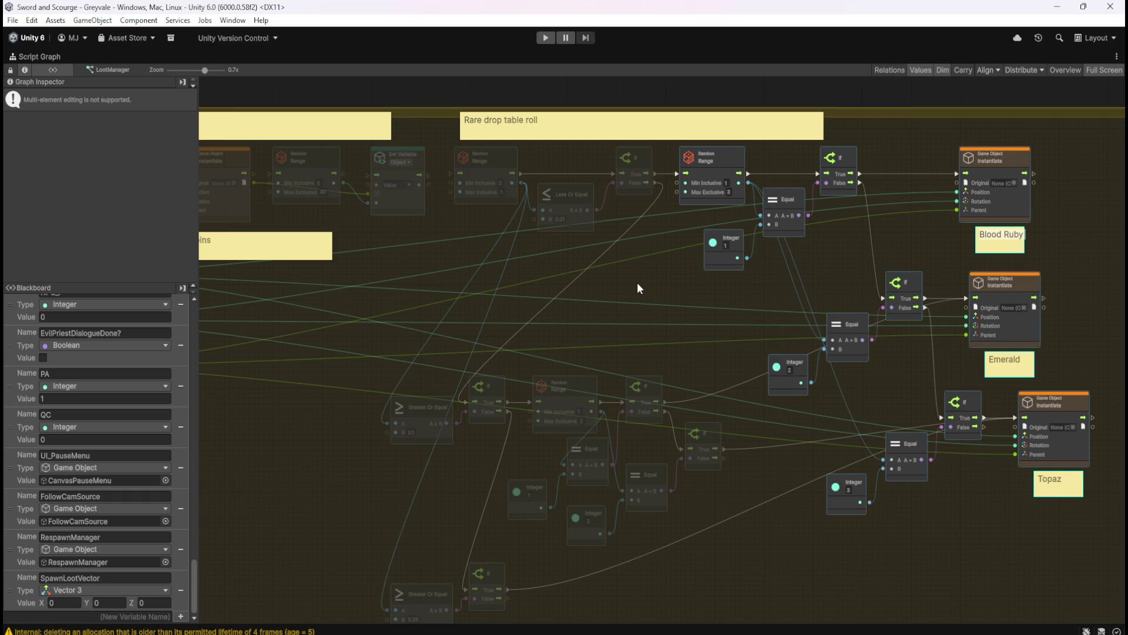
{"action": "right_click", "coordinate": [638, 288]}
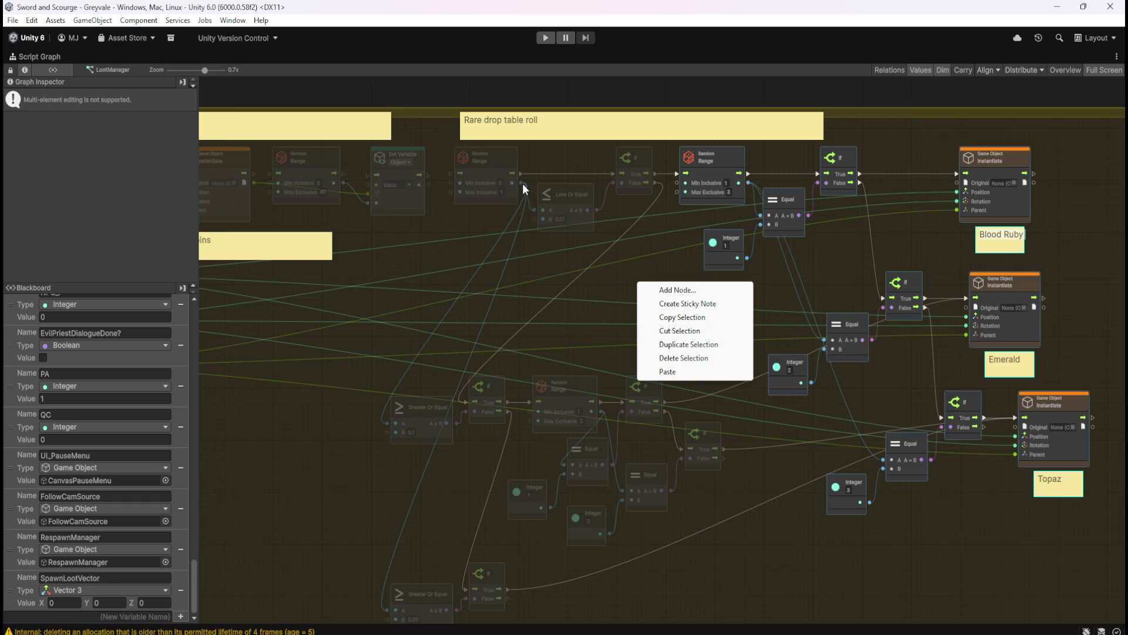
{"action": "key", "text": "Escape"}
{"action": "mouse_move", "coordinate": [534, 272]}
{"action": "left_mouse_down"}
{"action": "mouse_move", "coordinate": [533, 197]}
{"action": "mouse_move", "coordinate": [542, 269]}
{"action": "mouse_move", "coordinate": [535, 260]}
{"action": "left_mouse_up"}
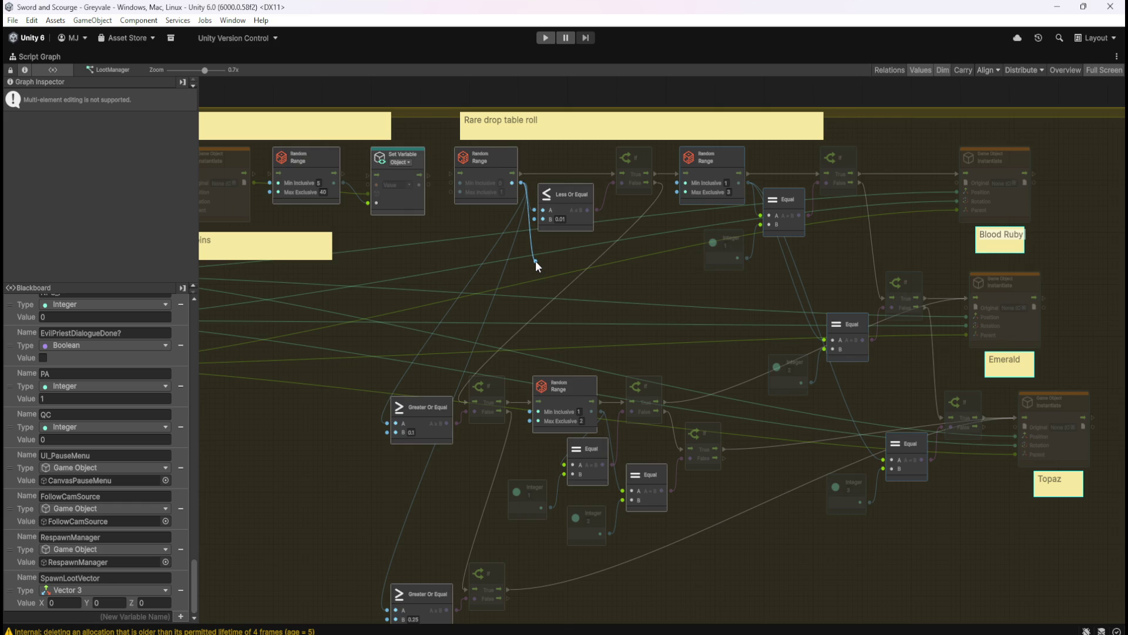
{"action": "left_click_drag", "start_coordinate": [534, 261], "coordinate": [535, 261]}
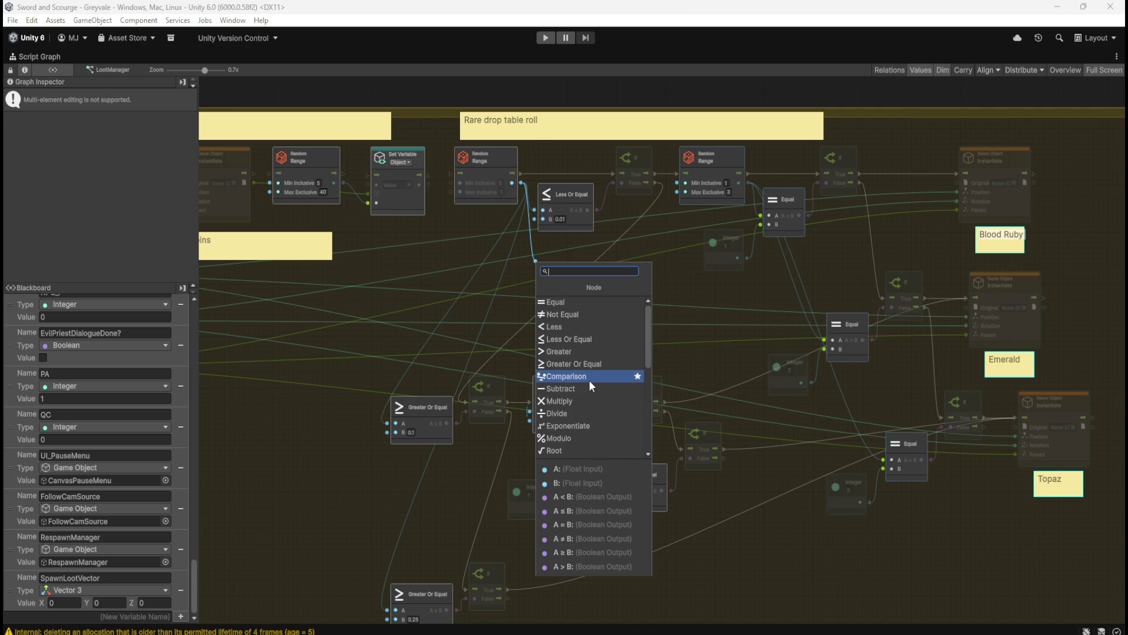
{"action": "scroll", "coordinate": [589, 381], "scroll_direction": "down", "scroll_amount": 3}
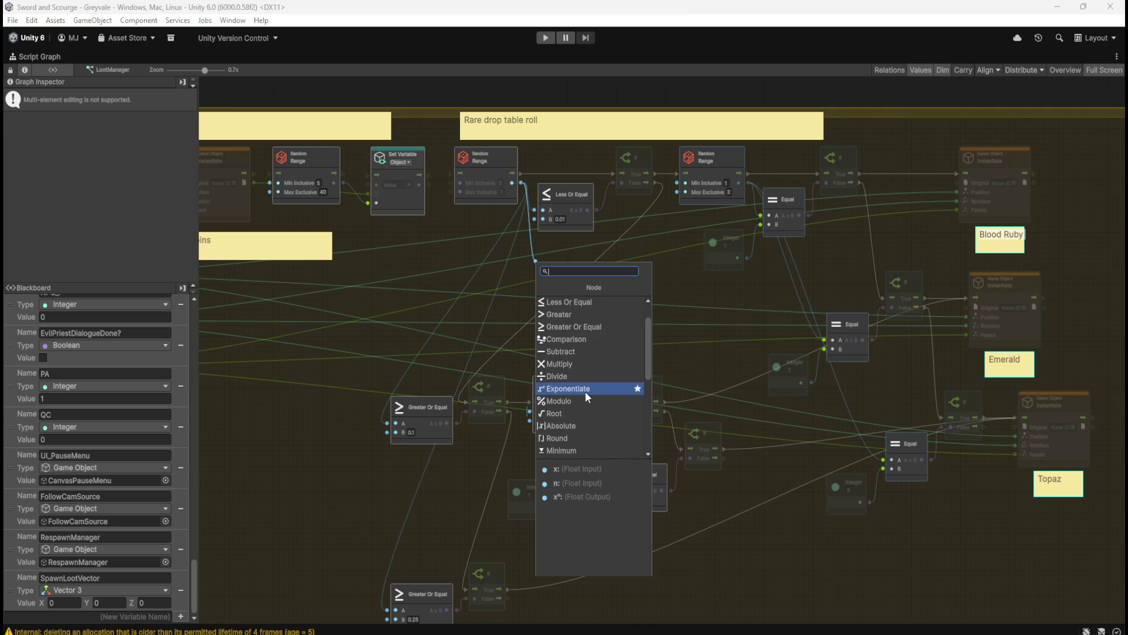
{"action": "scroll", "coordinate": [585, 390], "scroll_direction": "down", "scroll_amount": 6}
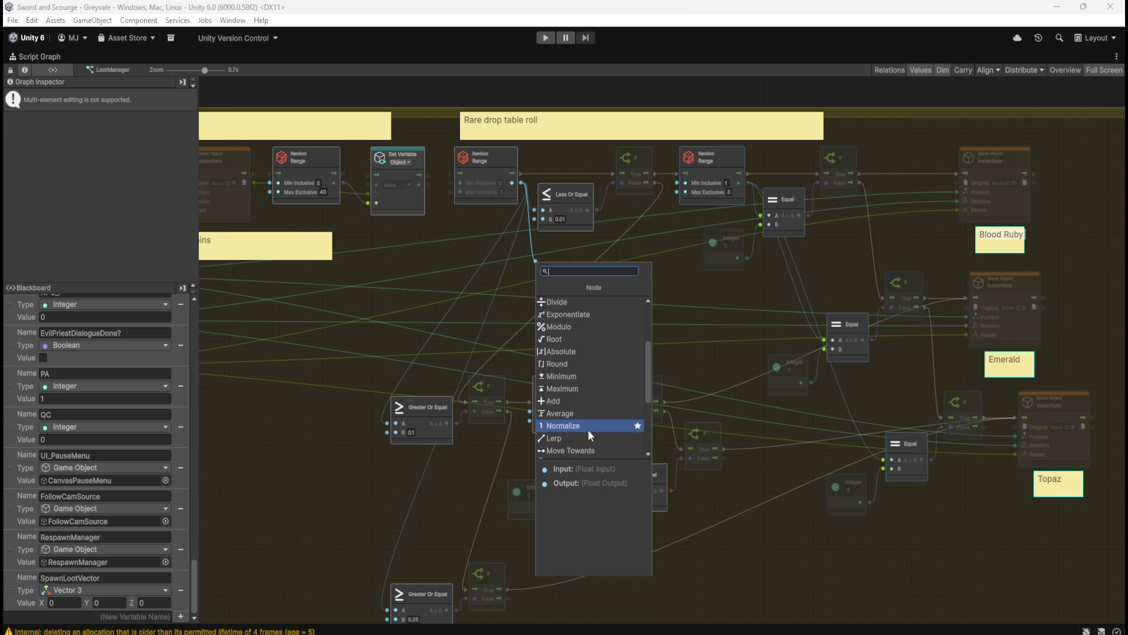
{"action": "scroll", "coordinate": [589, 429], "scroll_direction": "down", "scroll_amount": 6}
{"action": "scroll", "coordinate": [587, 428], "scroll_direction": "up", "scroll_amount": 6}
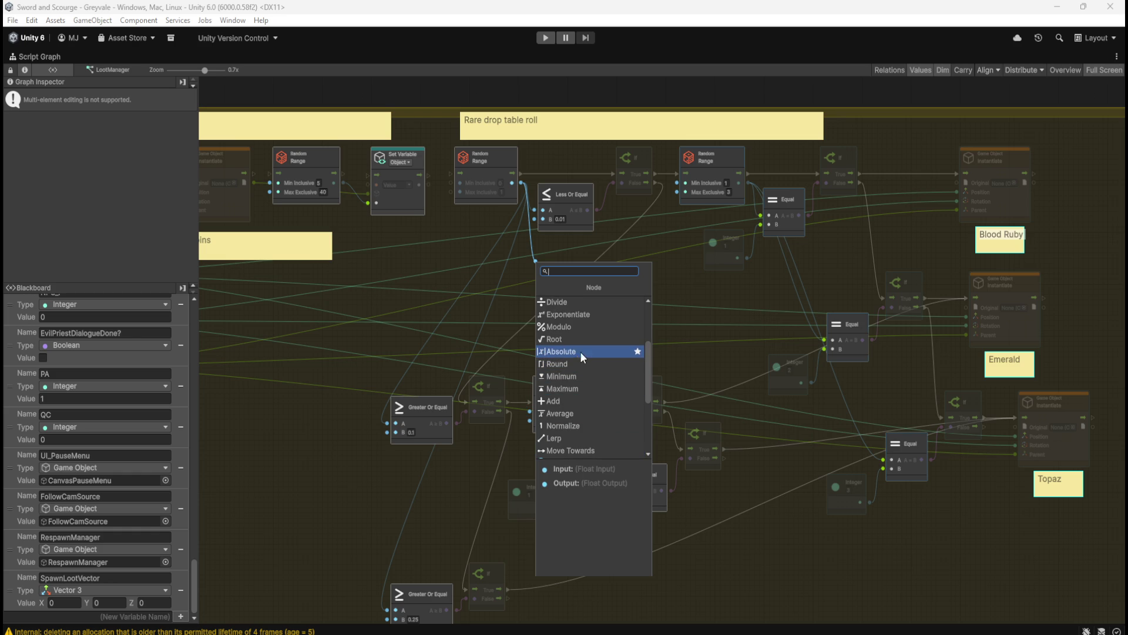
{"action": "scroll", "coordinate": [588, 341], "scroll_direction": "up", "scroll_amount": 6}
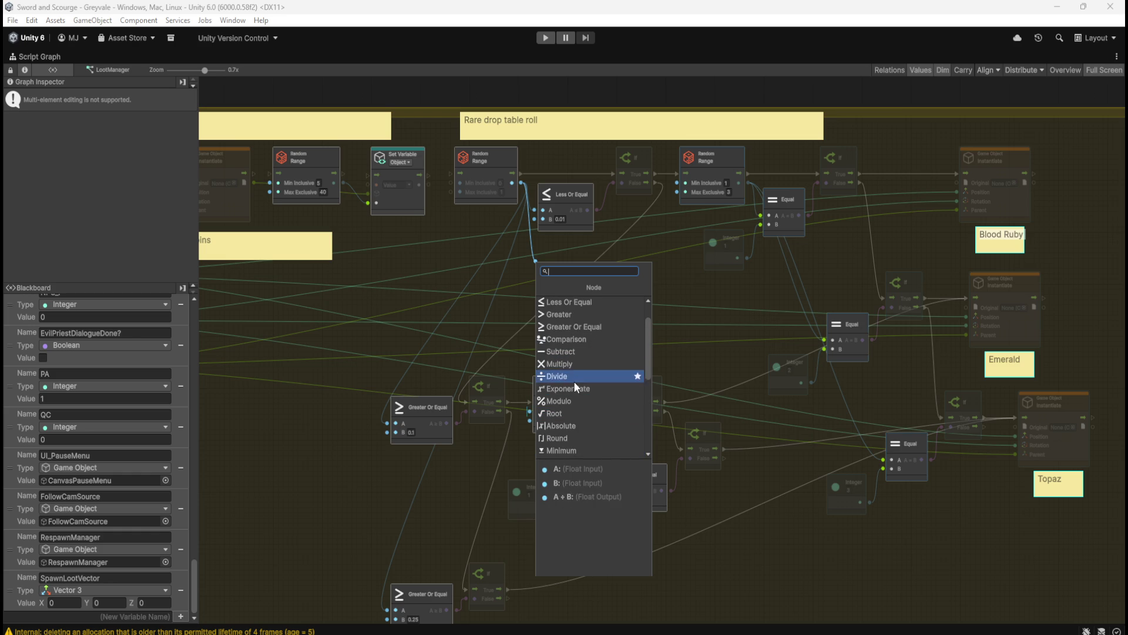
{"action": "scroll", "coordinate": [579, 374], "scroll_direction": "up", "scroll_amount": 3}
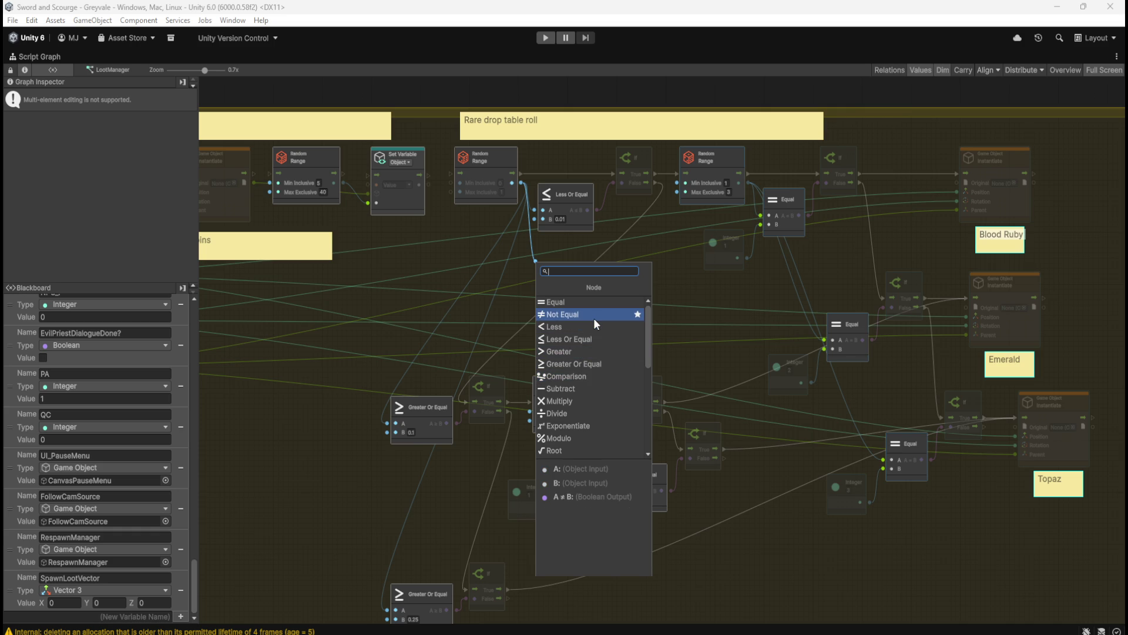
{"action": "scroll", "coordinate": [594, 318], "scroll_direction": "down", "scroll_amount": 4}
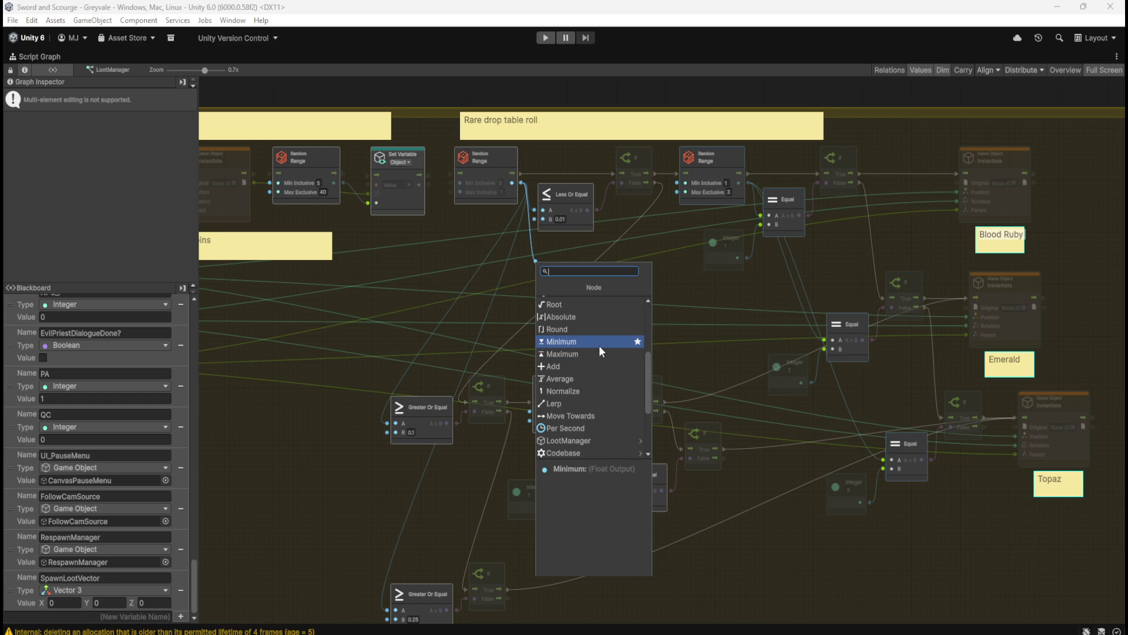
{"action": "scroll", "coordinate": [598, 344], "scroll_direction": "up", "scroll_amount": 1}
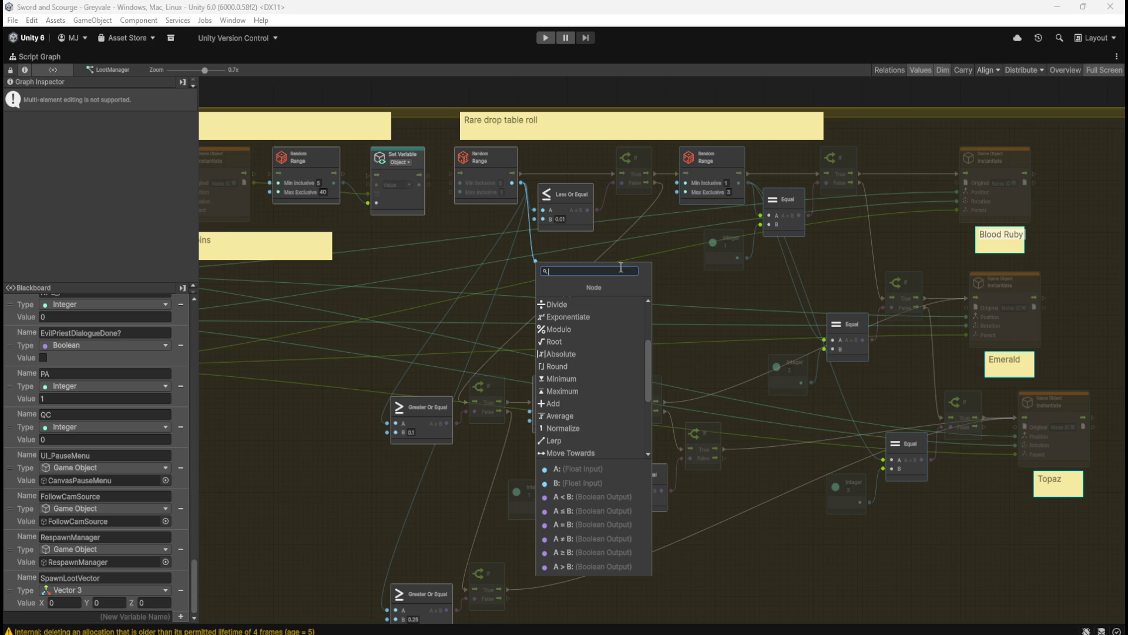
{"action": "left_click", "coordinate": [588, 243]}
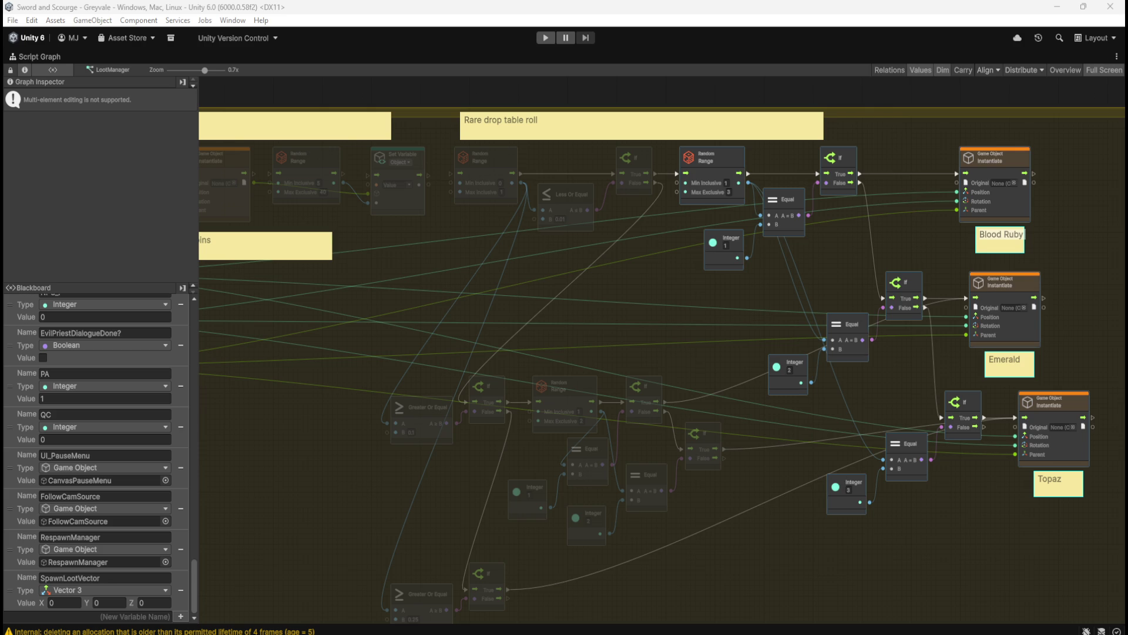
- Search 'compare' in the node finder and place a Float Compare To node below Less Or Equal
{"action": "right_click", "coordinate": [635, 332]}
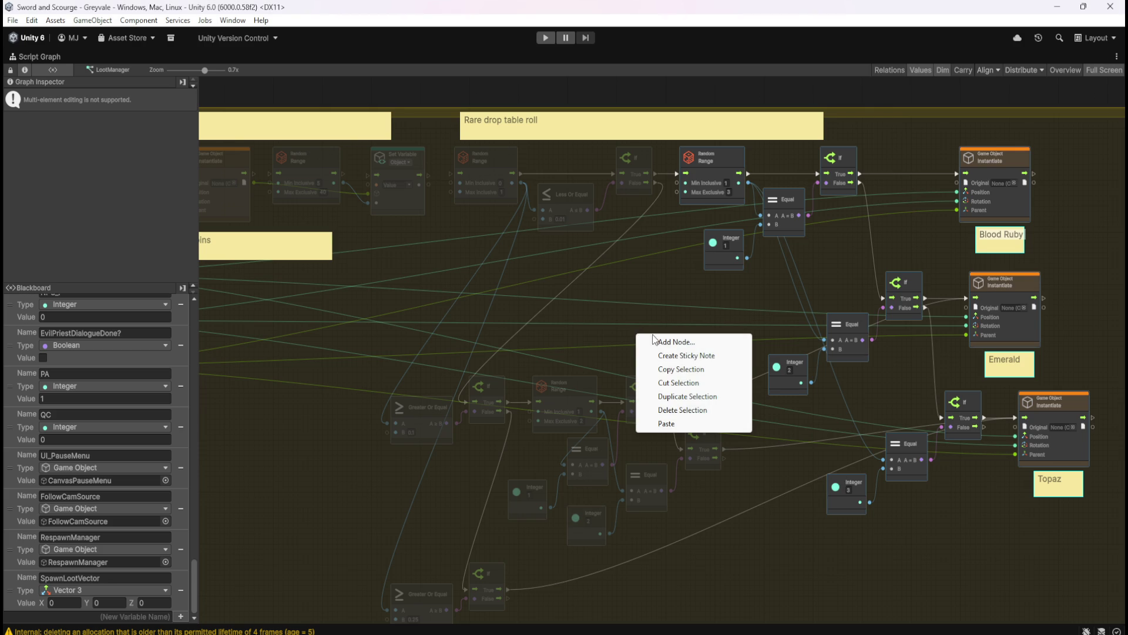
{"action": "left_click", "coordinate": [585, 246]}
{"action": "mouse_move", "coordinate": [521, 183]}
{"action": "left_mouse_down"}
{"action": "mouse_move", "coordinate": [557, 293]}
{"action": "mouse_move", "coordinate": [544, 286]}
{"action": "left_mouse_up"}
{"action": "type", "text": "compare"}
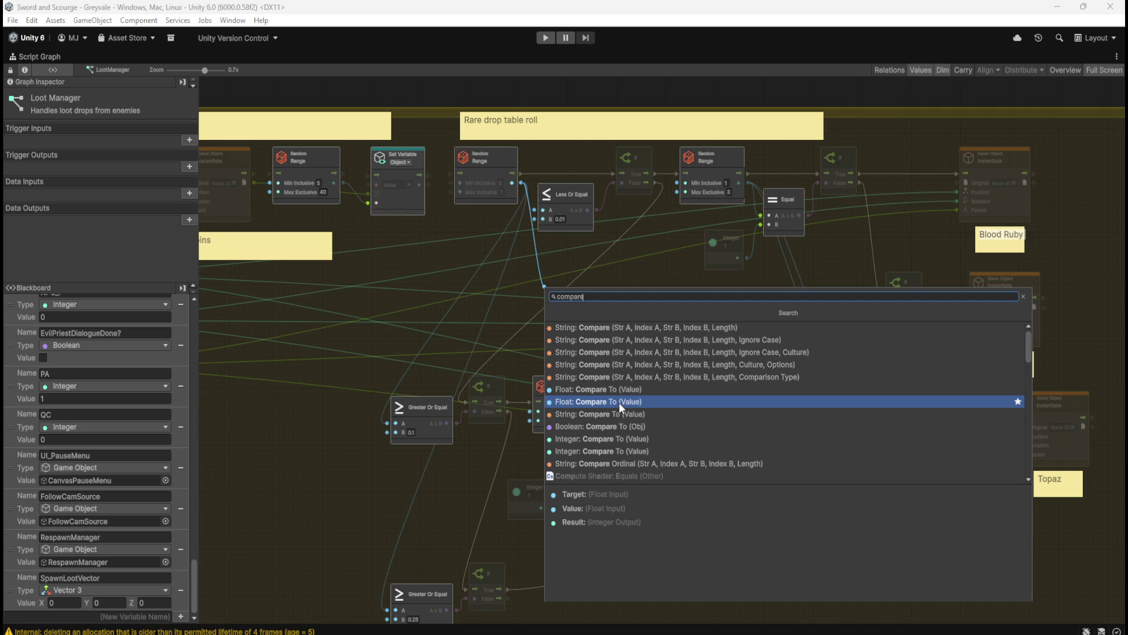
{"action": "left_click", "coordinate": [619, 402]}
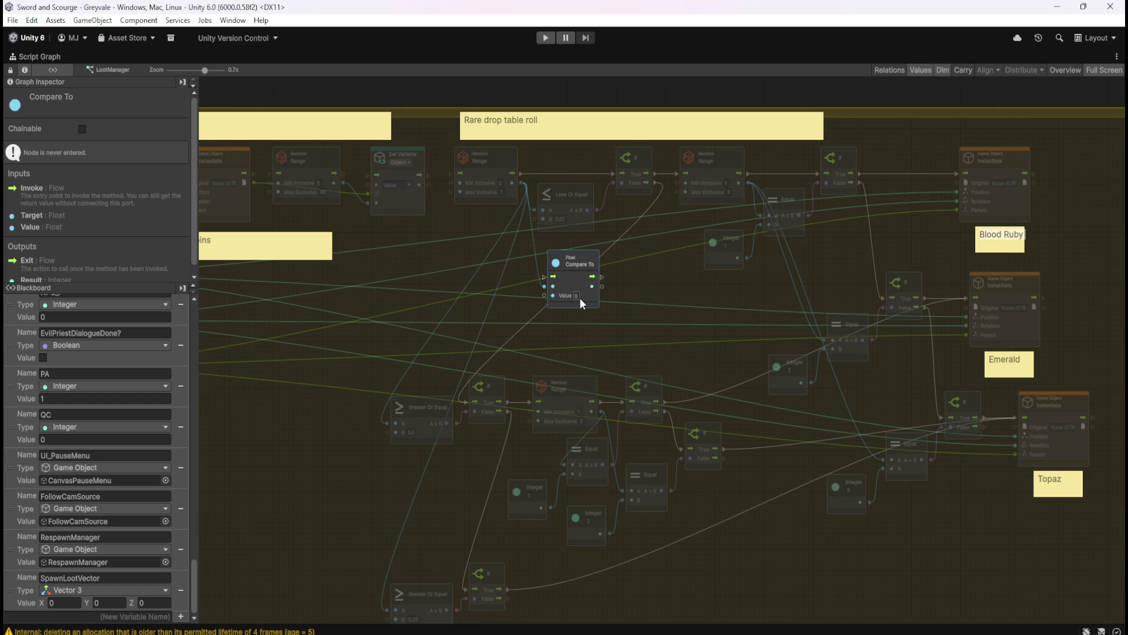
- Nudge the Float Compare To node a few pixels to the left
{"action": "left_click_drag", "start_coordinate": [572, 283], "coordinate": [560, 283]}
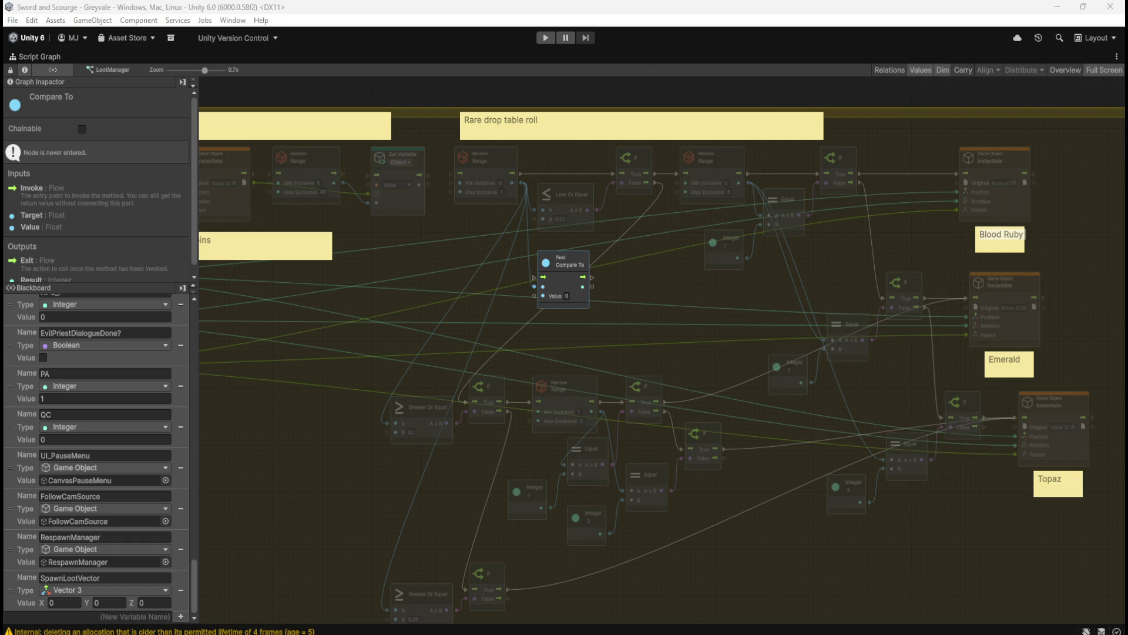
{"action": "mouse_move", "coordinate": [1076, 591]}
{"action": "left_mouse_down"}
{"action": "mouse_move", "coordinate": [672, 415]}
{"action": "mouse_move", "coordinate": [396, 168]}
{"action": "mouse_move", "coordinate": [443, 156]}
{"action": "left_mouse_up"}
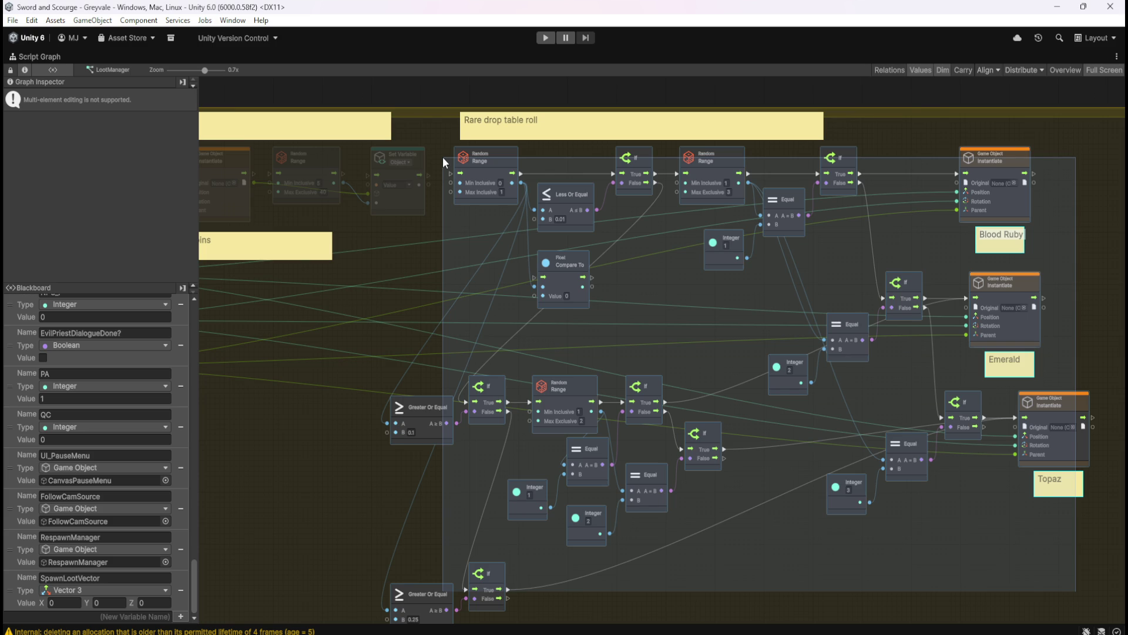
{"action": "left_click_drag", "start_coordinate": [443, 156], "coordinate": [443, 157]}
{"action": "left_click", "coordinate": [712, 305]}
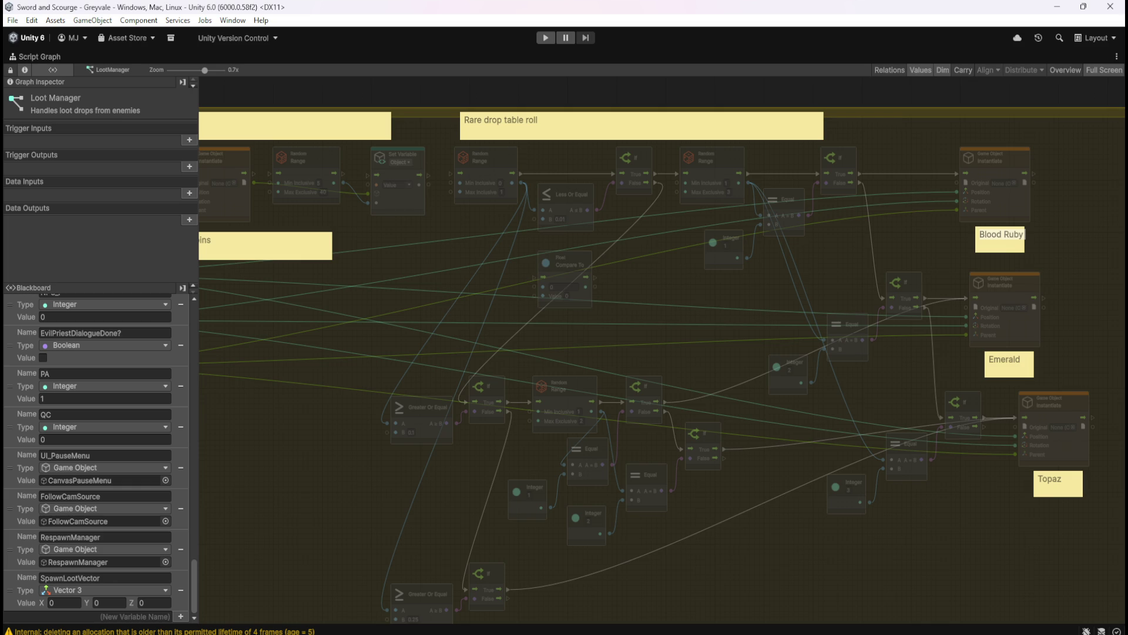
- Select the Float Compare To node to view its inputs and outputs in the Graph Inspector
{"action": "left_click", "coordinate": [582, 302]}
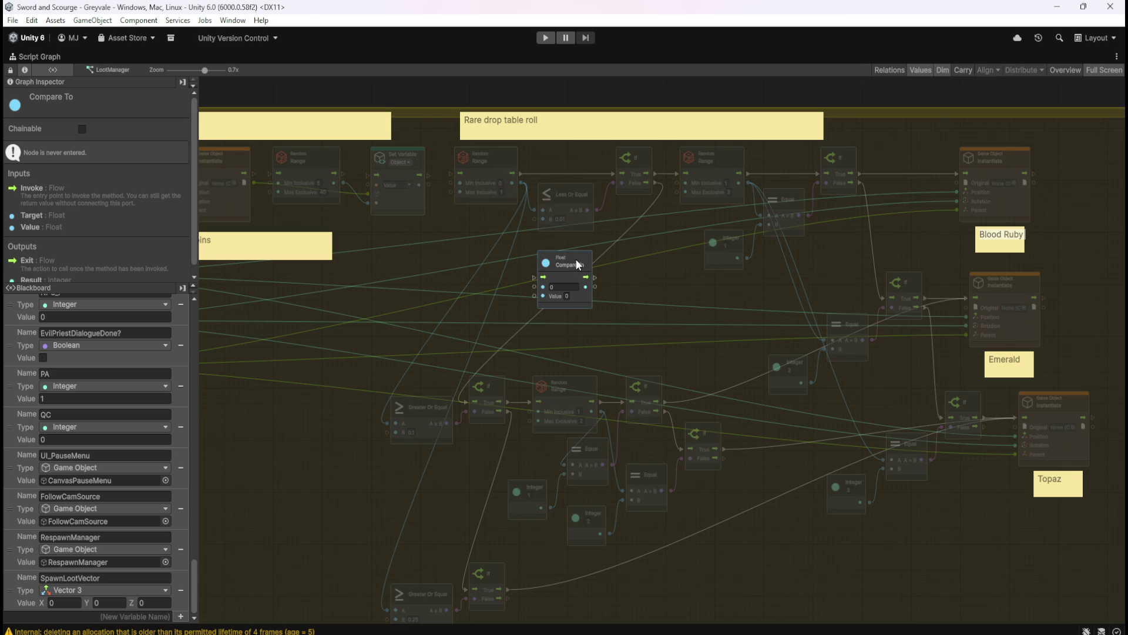
{"action": "mouse_move", "coordinate": [452, 142]}
{"action": "left_mouse_down"}
{"action": "mouse_move", "coordinate": [677, 216]}
{"action": "mouse_move", "coordinate": [840, 243]}
{"action": "left_mouse_up"}
{"action": "mouse_move", "coordinate": [1077, 543]}
{"action": "left_mouse_down"}
{"action": "mouse_move", "coordinate": [710, 198]}
{"action": "mouse_move", "coordinate": [729, 163]}
{"action": "left_mouse_up"}
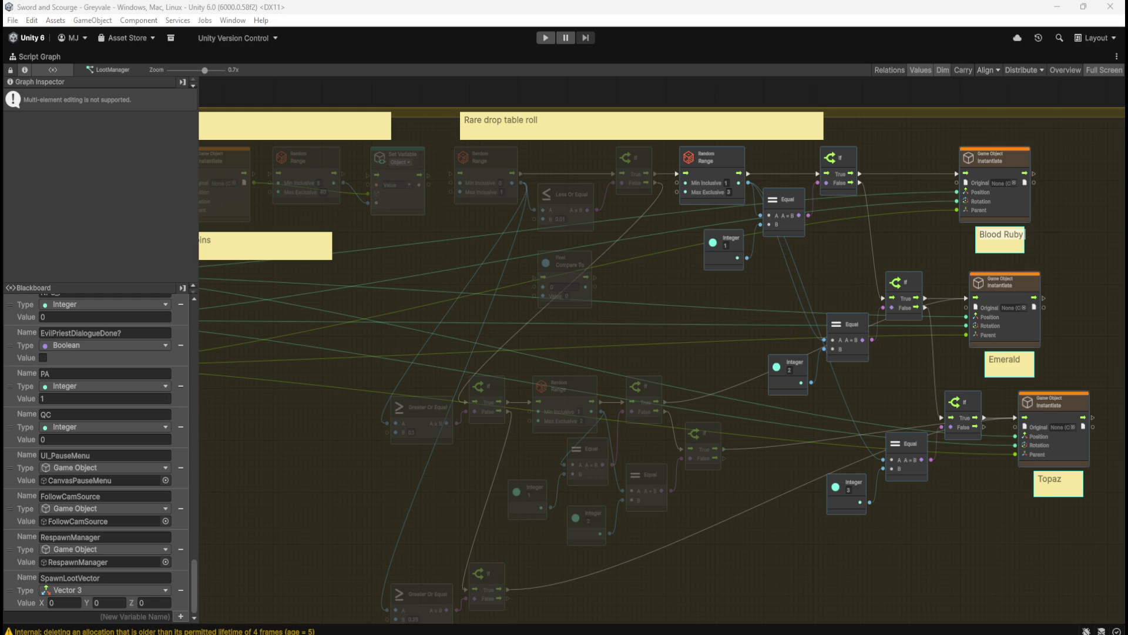
- Move the Float Compare To node left and down, between the upper and lower node rows
{"action": "left_click", "coordinate": [587, 295]}
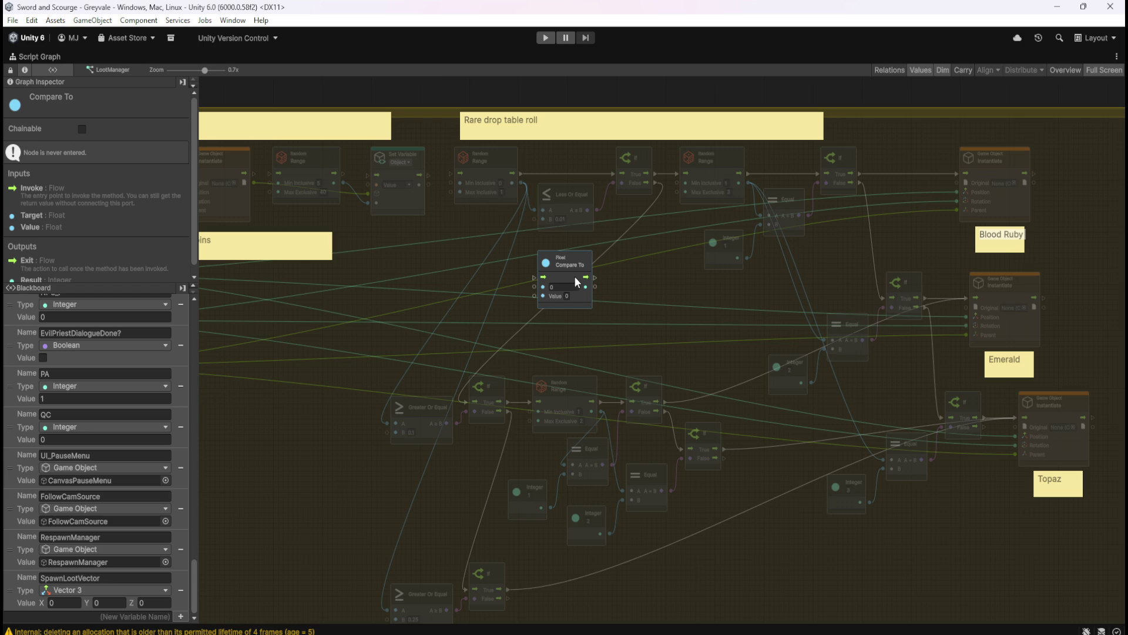
{"action": "left_click_drag", "start_coordinate": [565, 294], "coordinate": [495, 330]}
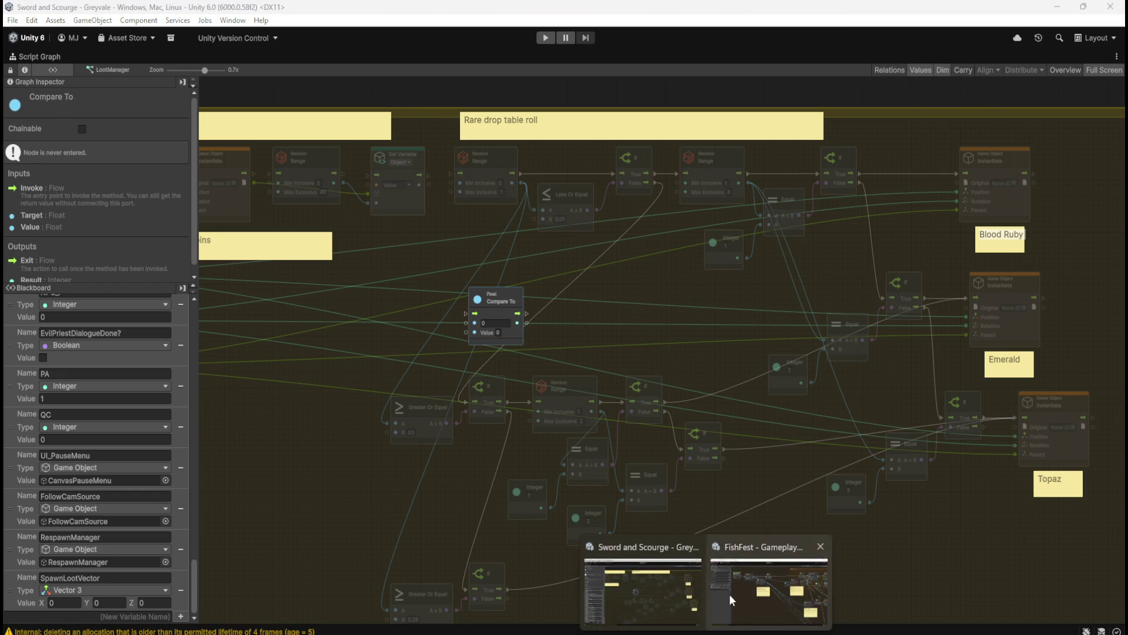
{"action": "left_click", "coordinate": [793, 595]}
{"action": "left_click_drag", "start_coordinate": [615, 417], "coordinate": [456, 345]}
{"action": "mouse_move", "coordinate": [565, 378]}
{"action": "left_mouse_down"}
{"action": "mouse_move", "coordinate": [520, 441]}
{"action": "mouse_move", "coordinate": [674, 410]}
{"action": "left_mouse_up"}
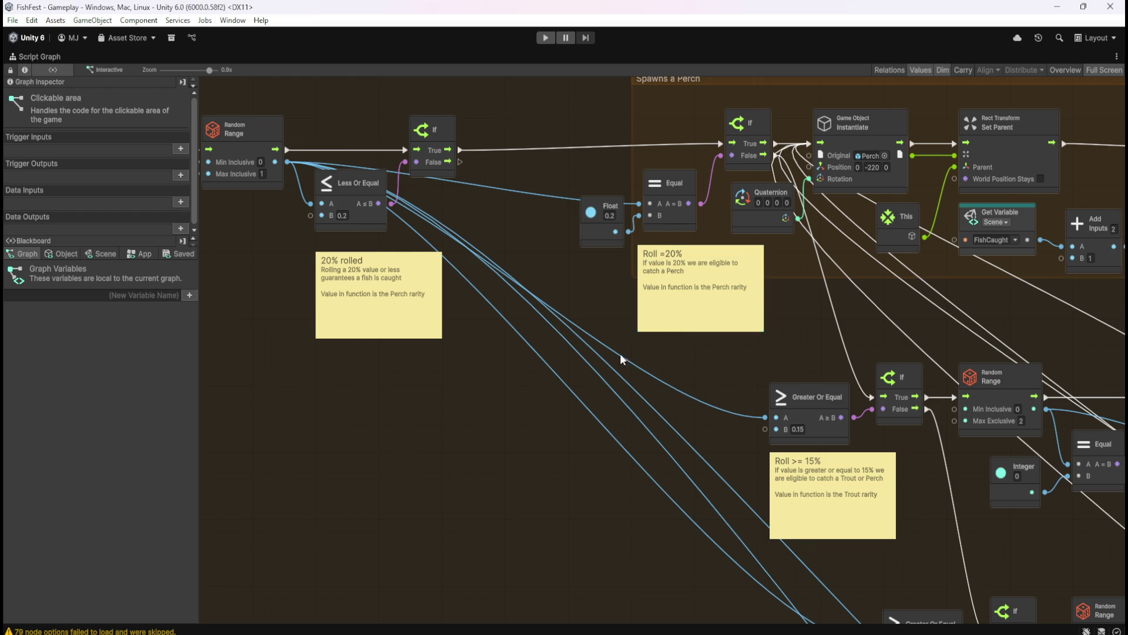
{"action": "key", "text": "shift+space"}
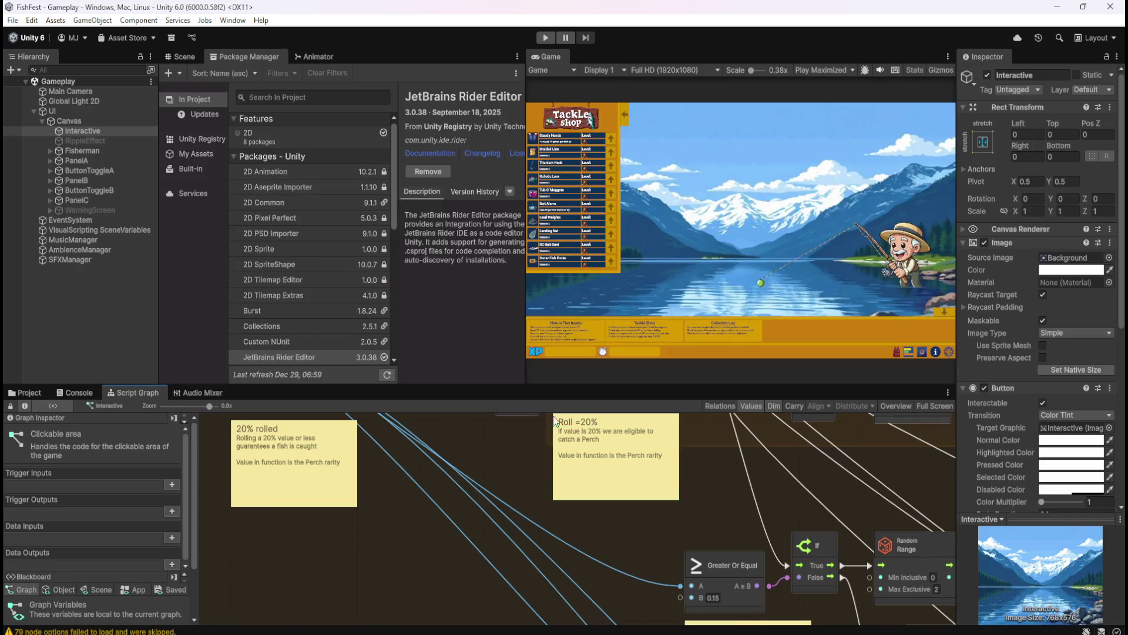
{"action": "key", "text": "alt+Tab"}
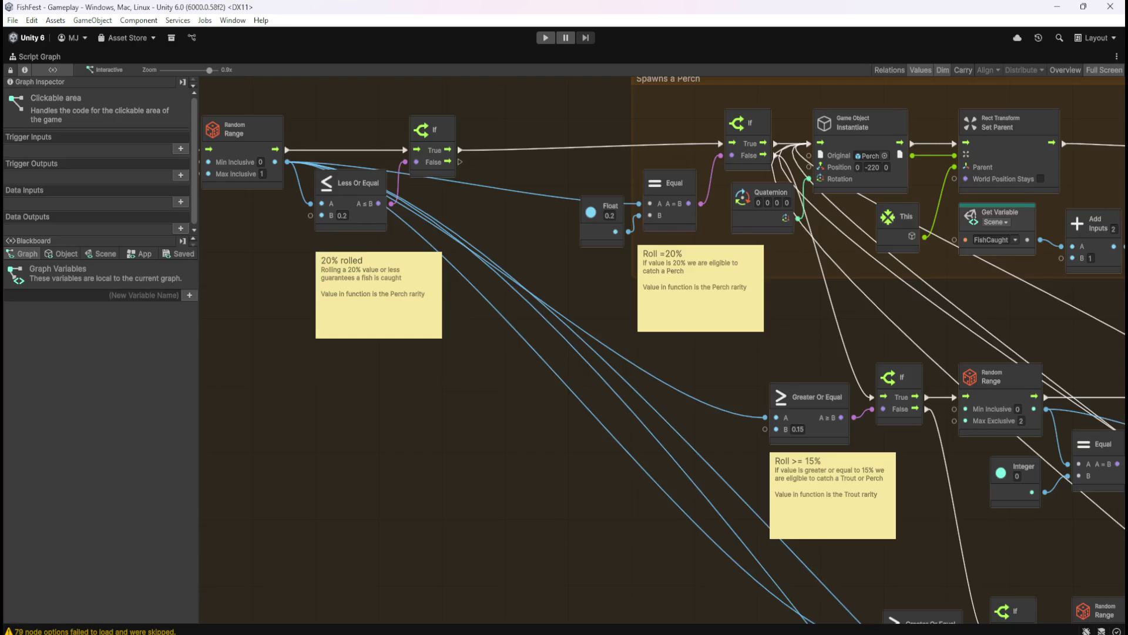
{"action": "mouse_move", "coordinate": [681, 591]}
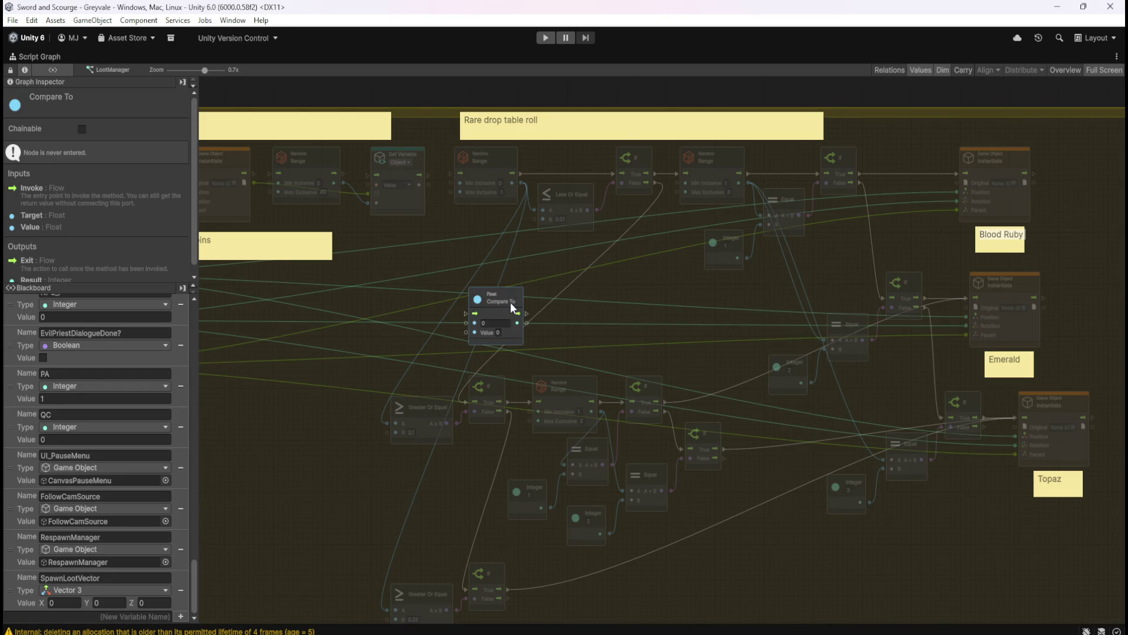
- Delete the Float Compare To node from the LootManager graph
{"action": "key", "text": "Delete"}
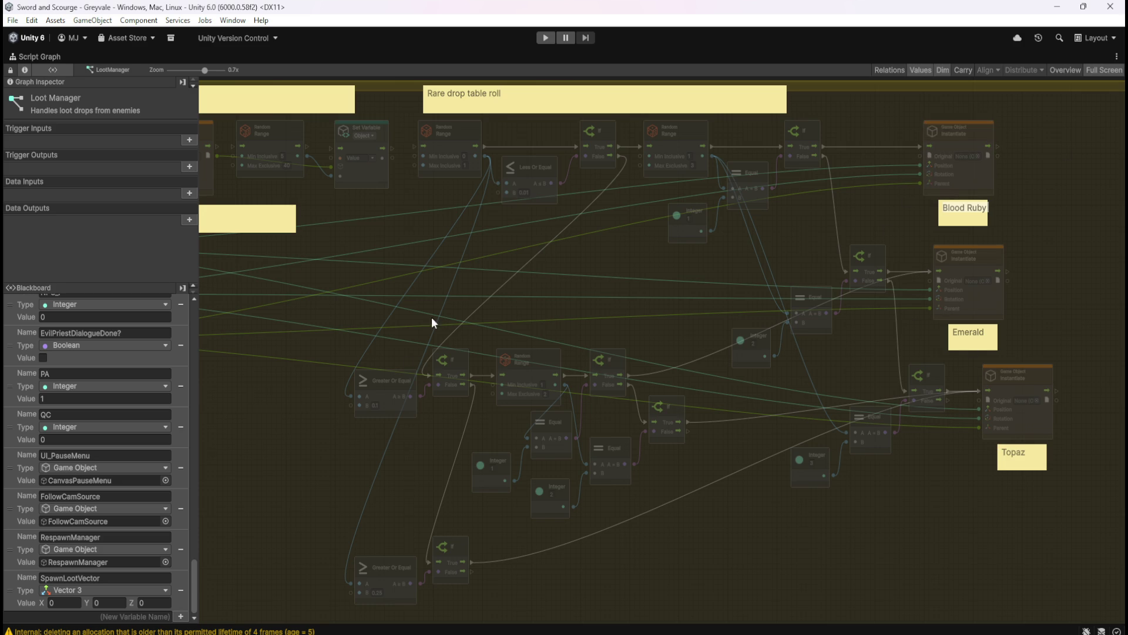
- Replace the Greater Or Equal (B 0.1) node with Less Or Equal, keeping its connections
{"action": "right_click", "coordinate": [385, 393]}
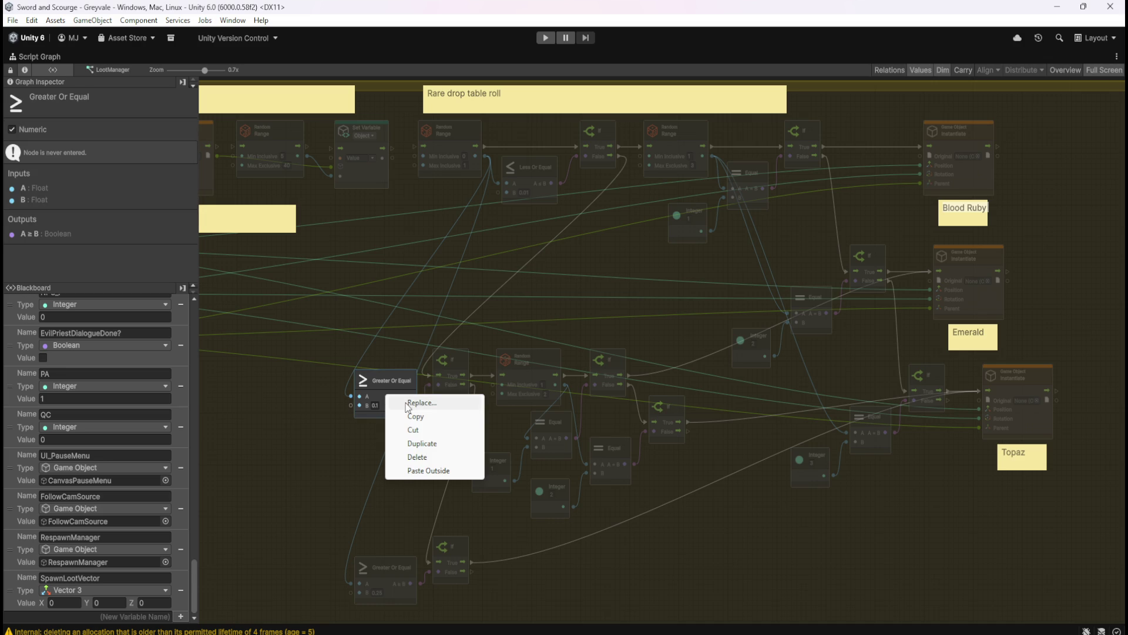
{"action": "left_click", "coordinate": [411, 404]}
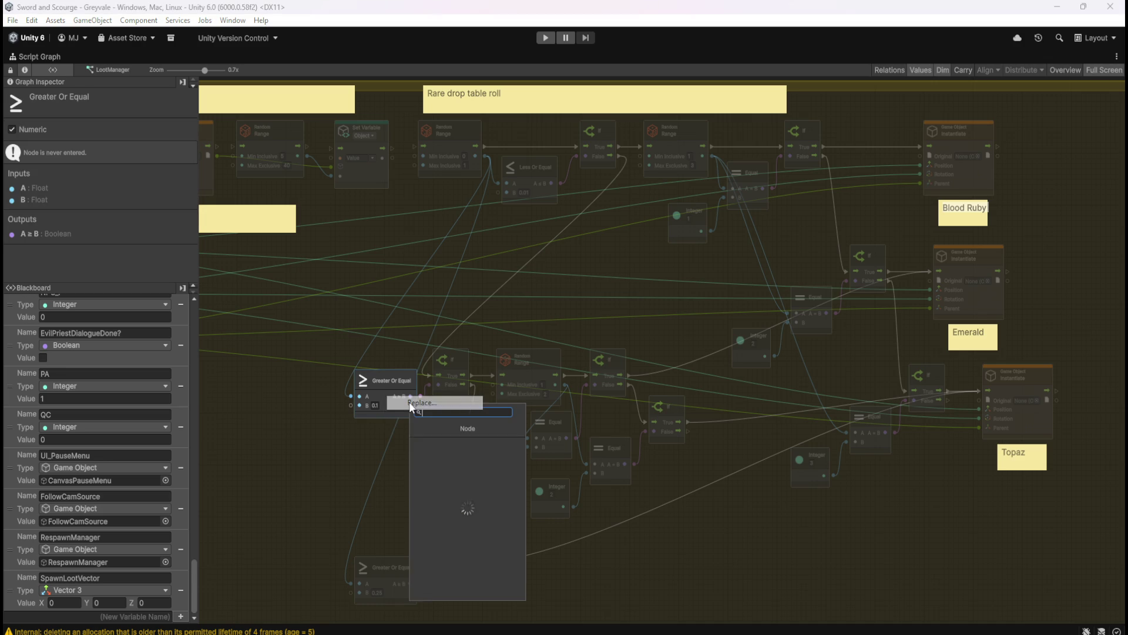
{"action": "type", "text": "less"}
{"action": "key", "text": "Down"}
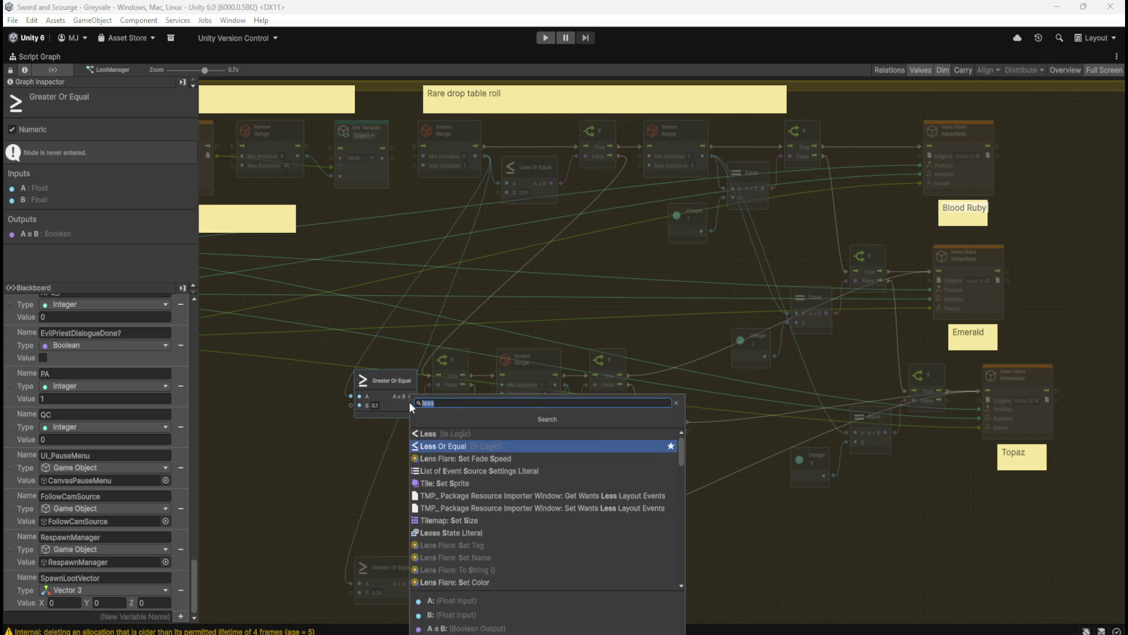
{"action": "key", "text": "Return"}
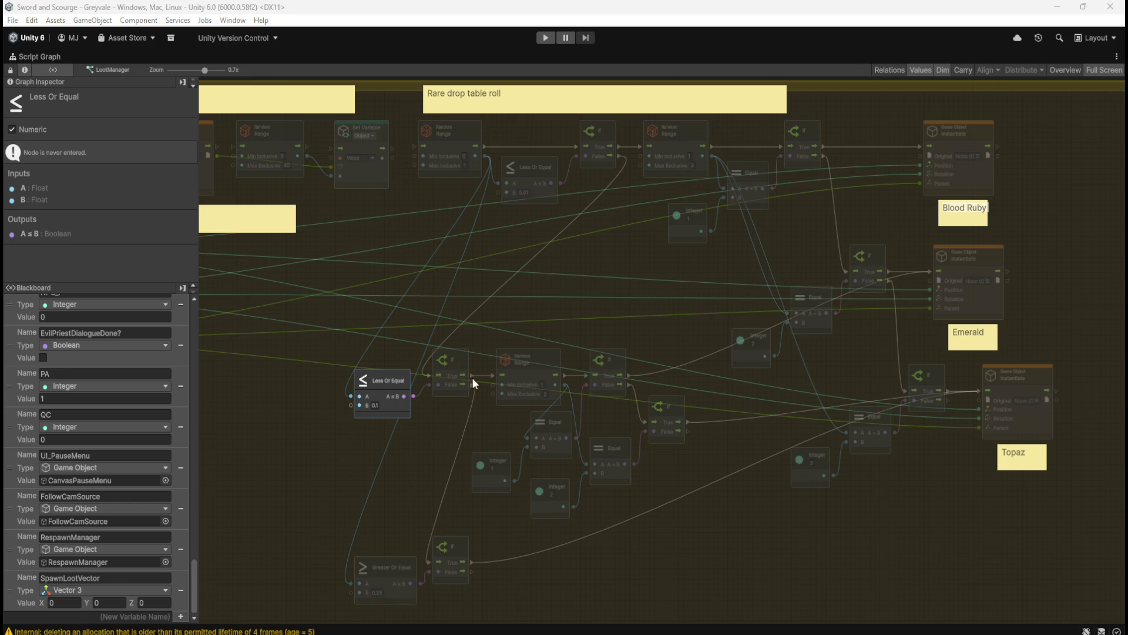
{"action": "left_click", "coordinate": [493, 348]}
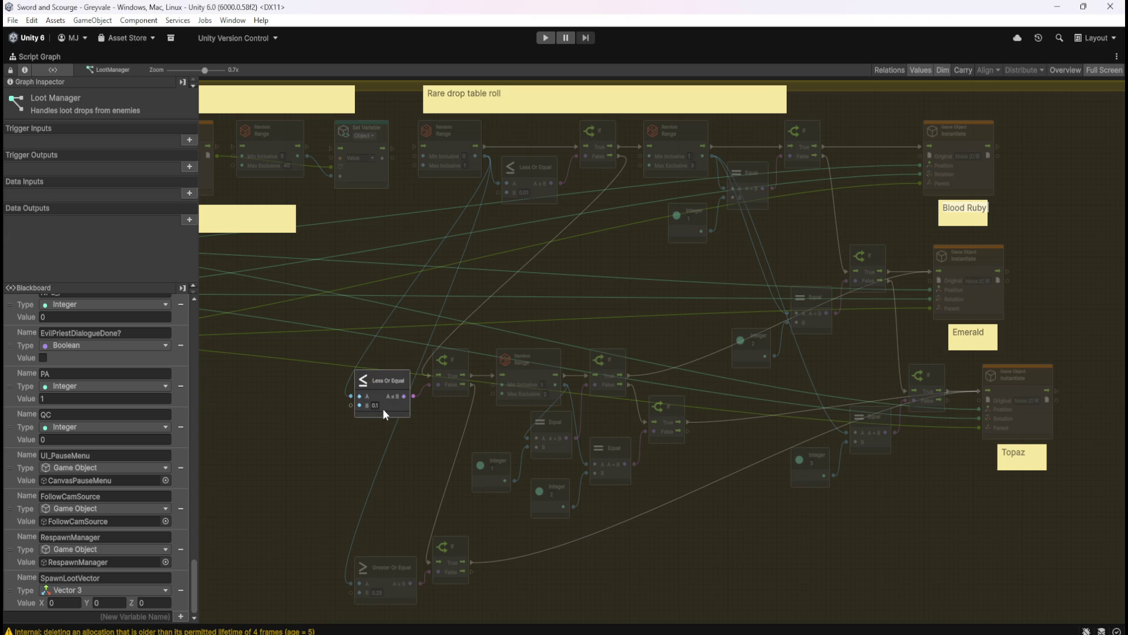
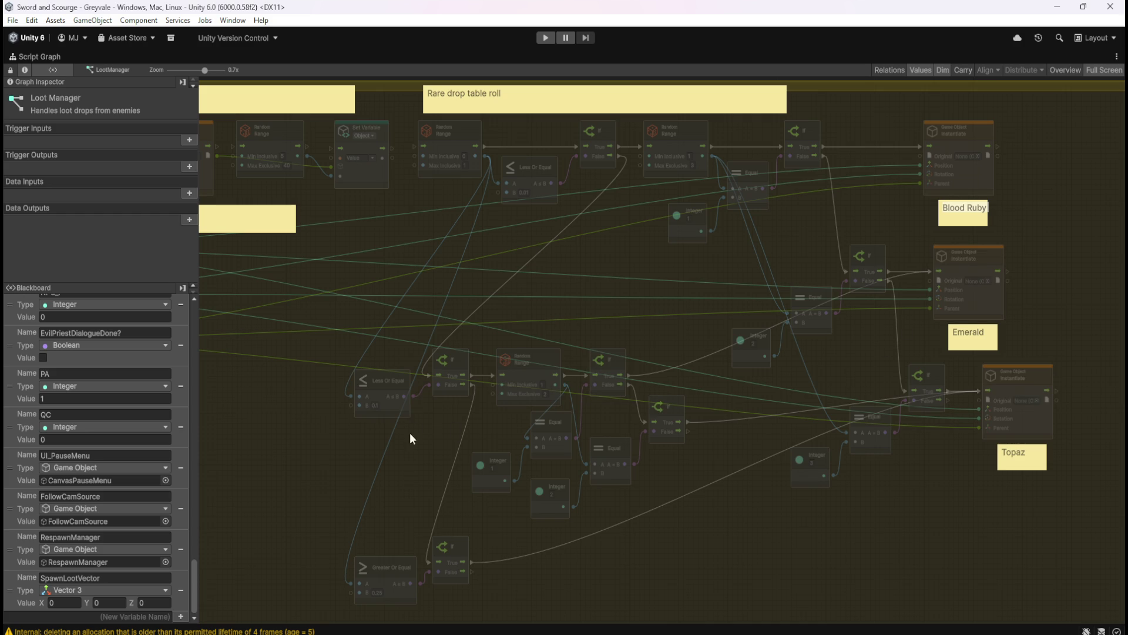
- Inspect the Greater Or Equal and Random Range nodes in the Coins branch
{"action": "left_click_drag", "start_coordinate": [416, 495], "coordinate": [425, 472]}
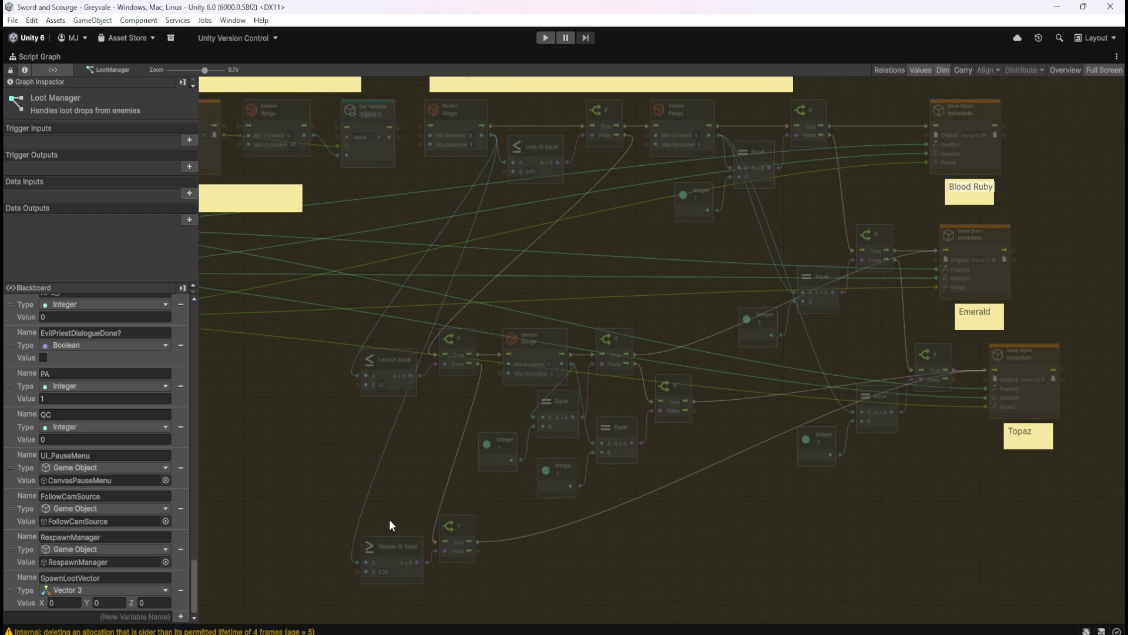
{"action": "left_click", "coordinate": [388, 564]}
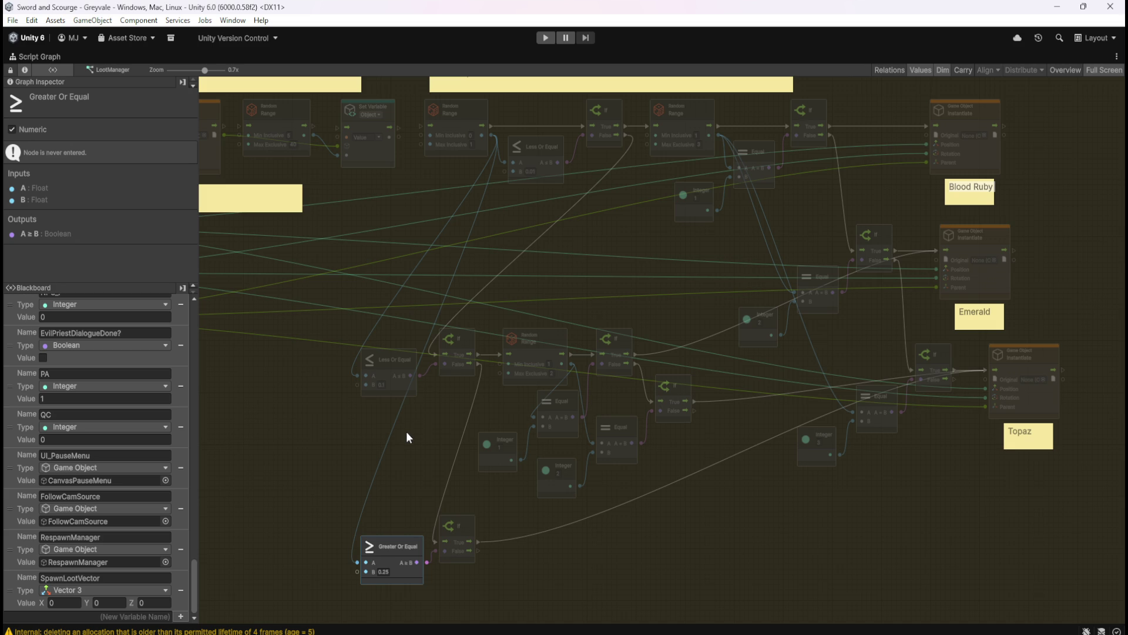
{"action": "right_click", "coordinate": [413, 452]}
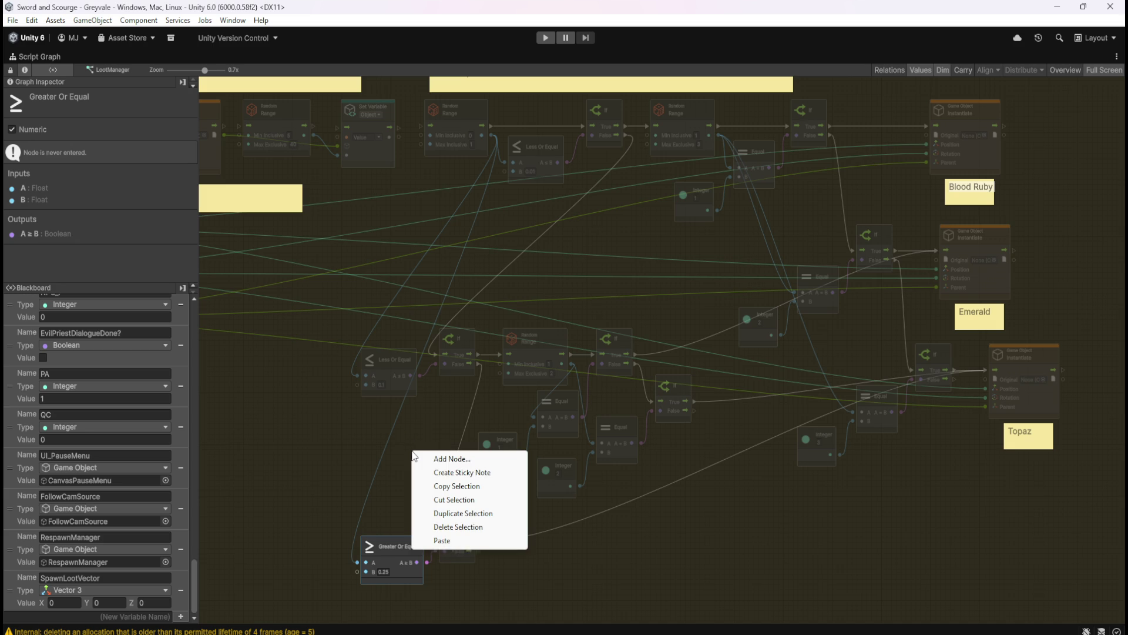
{"action": "left_click", "coordinate": [448, 428]}
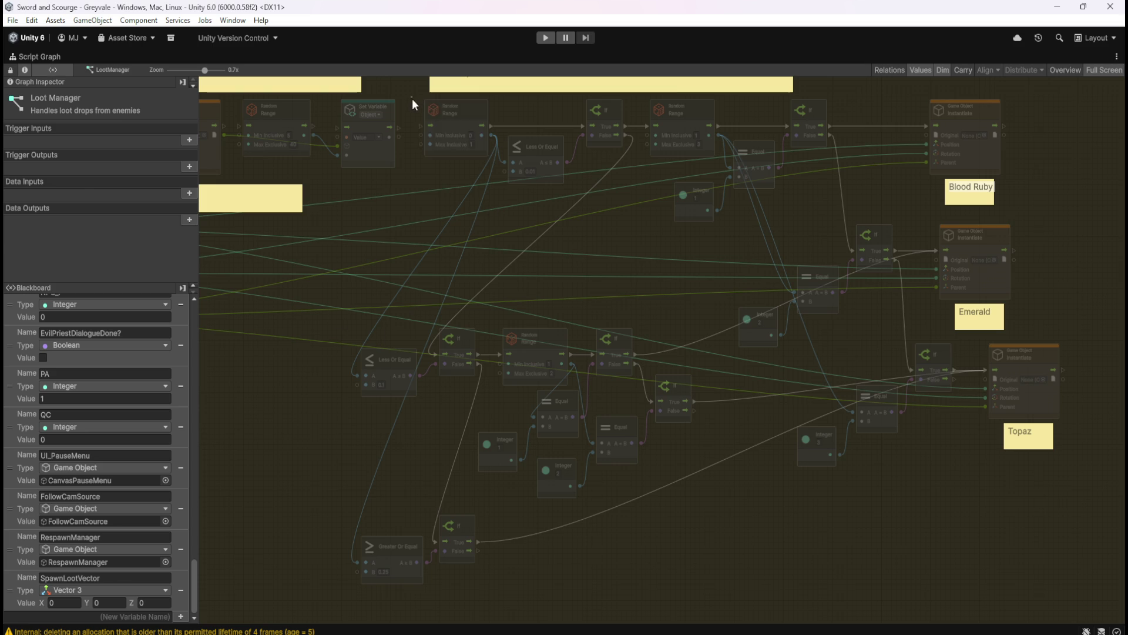
{"action": "left_click_drag", "start_coordinate": [411, 96], "coordinate": [498, 175]}
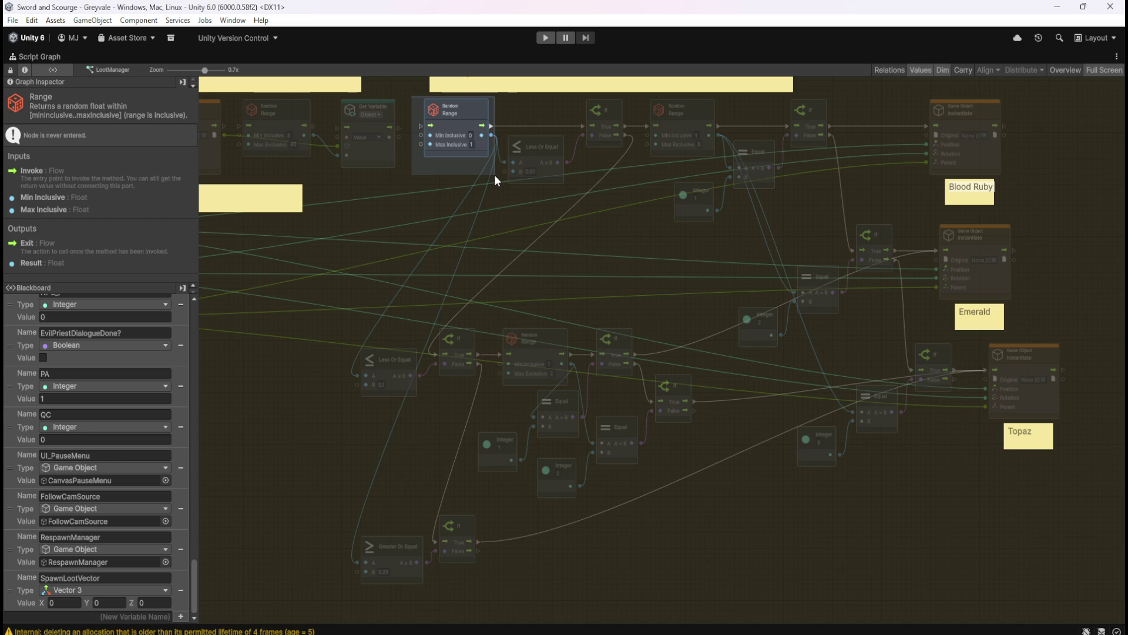
{"action": "left_click", "coordinate": [495, 535]}
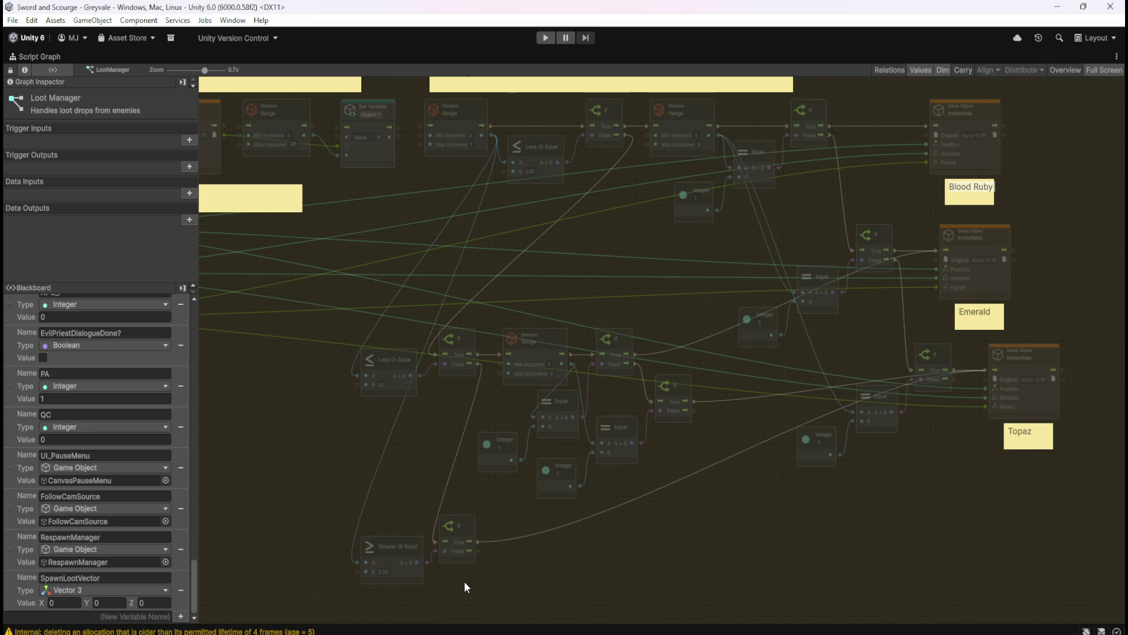
- Add an And node feeding the If node's condition
{"action": "left_click_drag", "start_coordinate": [529, 550], "coordinate": [610, 492]}
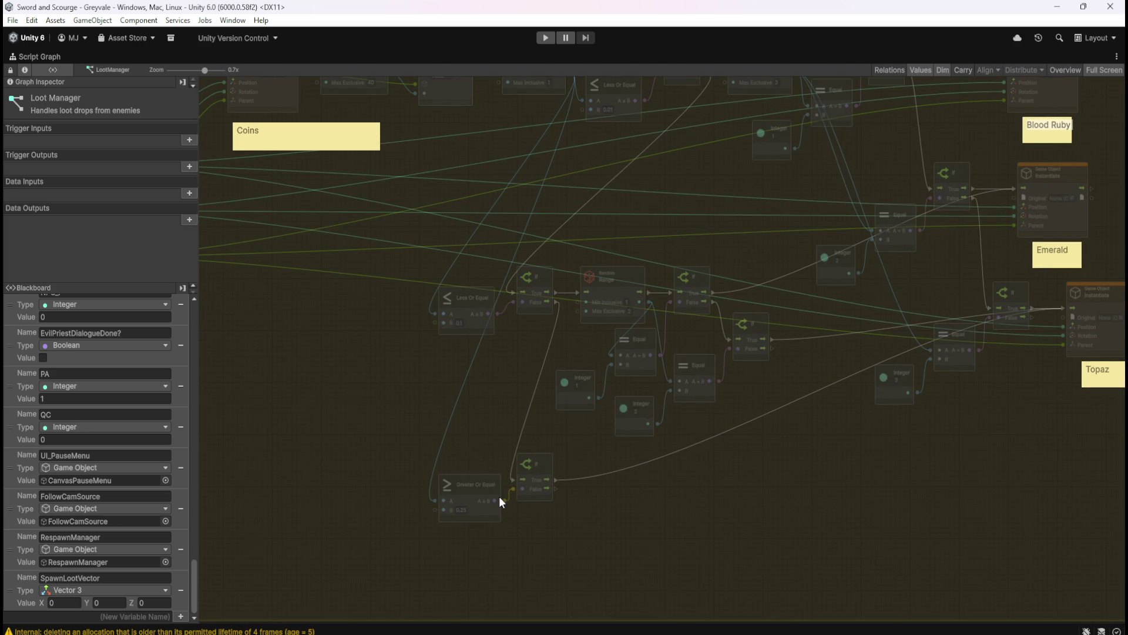
{"action": "mouse_move", "coordinate": [469, 500]}
{"action": "left_mouse_down"}
{"action": "mouse_move", "coordinate": [444, 496]}
{"action": "mouse_move", "coordinate": [503, 501]}
{"action": "left_mouse_up"}
{"action": "type", "text": "an"}
{"action": "key", "text": "Return"}
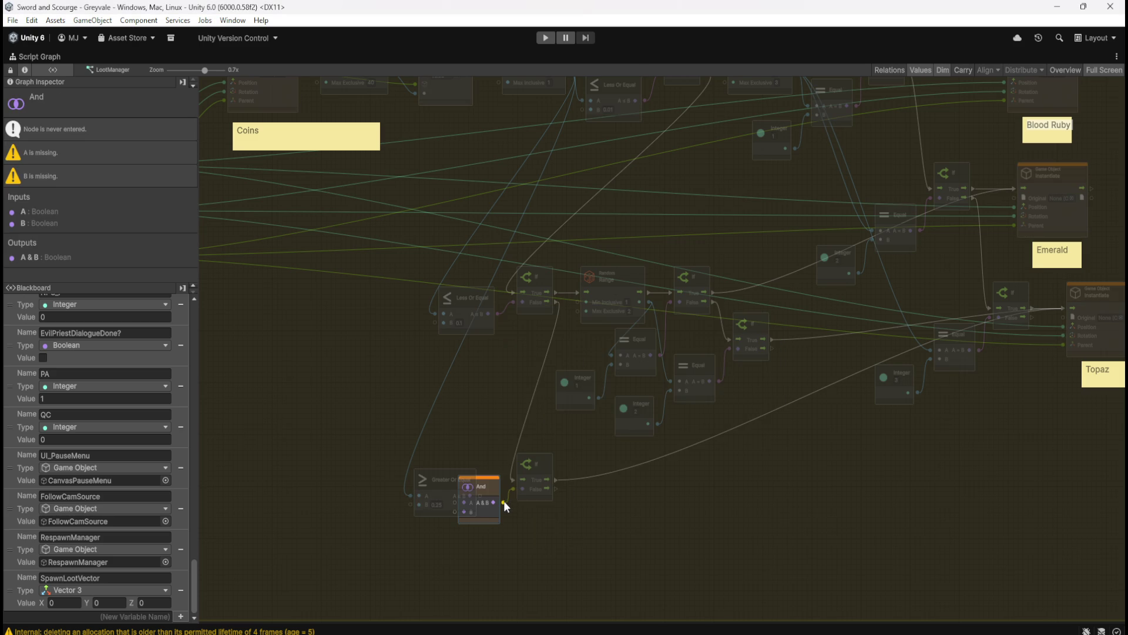
- Replace Greater Or Equal with a Greater node, B 0.1, wired into And's A input
{"action": "mouse_move", "coordinate": [449, 479]}
{"action": "left_mouse_down"}
{"action": "mouse_move", "coordinate": [409, 469]}
{"action": "mouse_move", "coordinate": [414, 483]}
{"action": "left_mouse_up"}
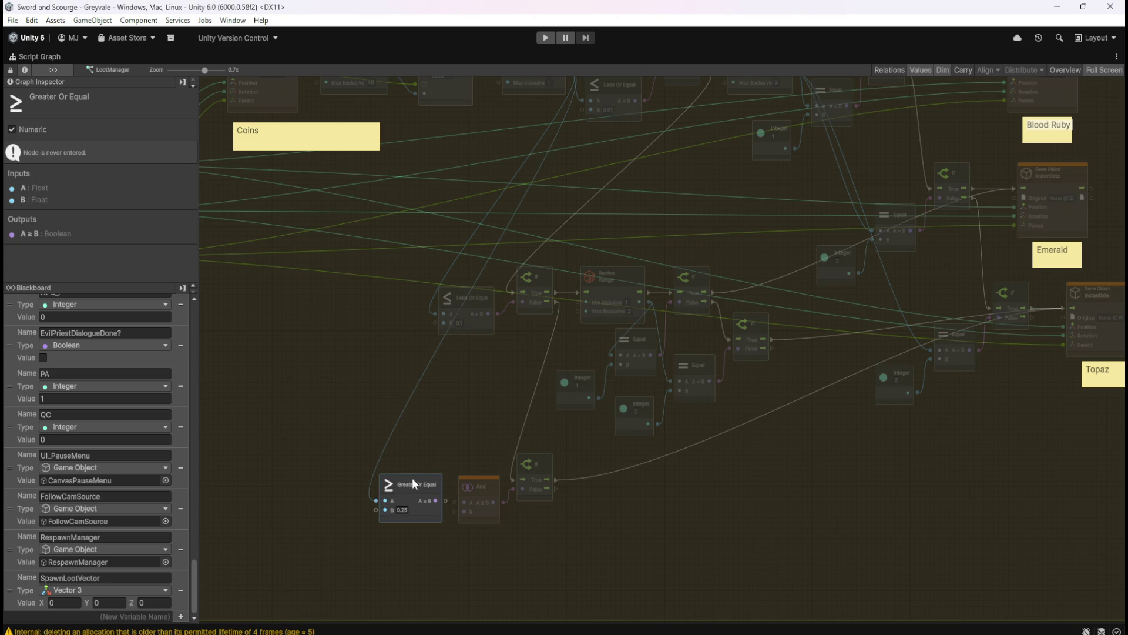
{"action": "right_click", "coordinate": [411, 480]}
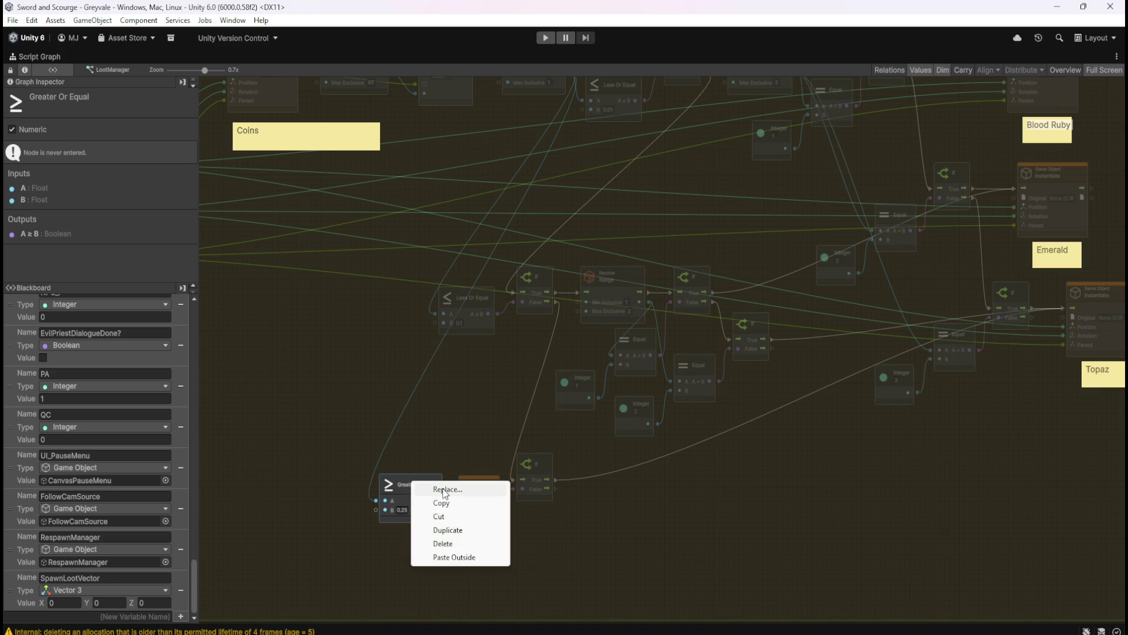
{"action": "left_click", "coordinate": [442, 488]}
{"action": "type", "text": "greater"}
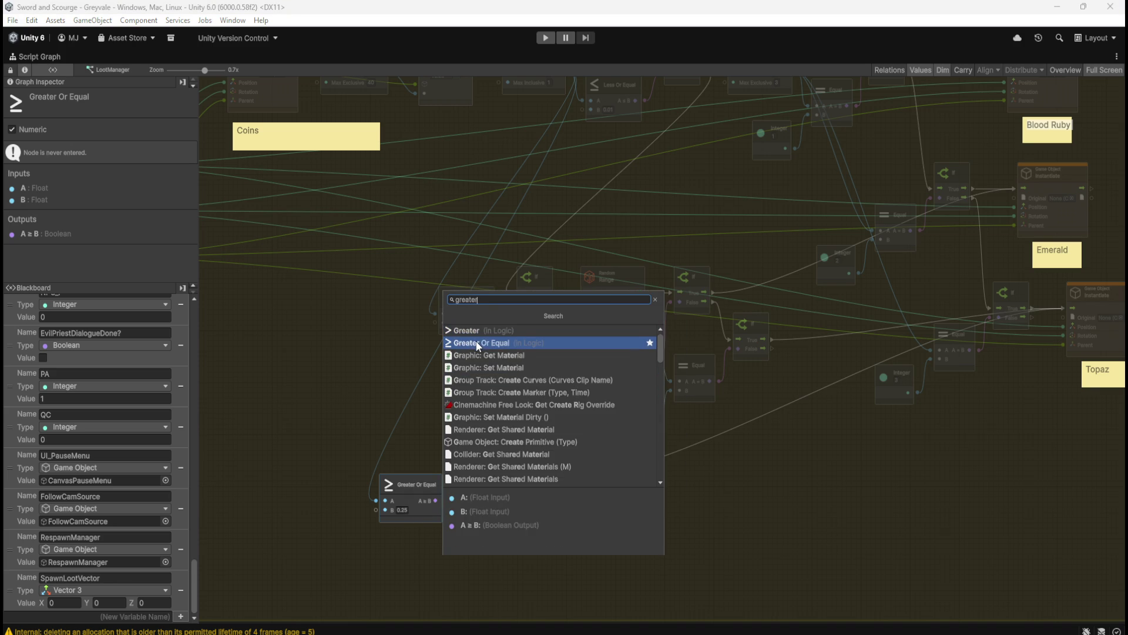
{"action": "left_click", "coordinate": [479, 330]}
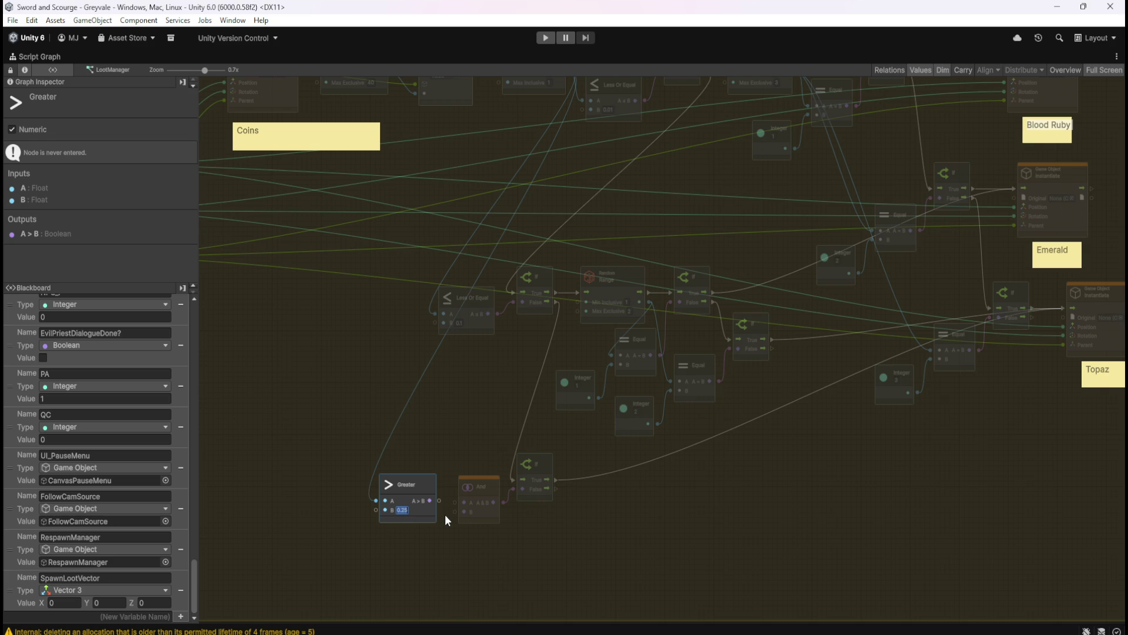
{"action": "type", "text": "0.1"}
{"action": "left_click", "coordinate": [444, 555]}
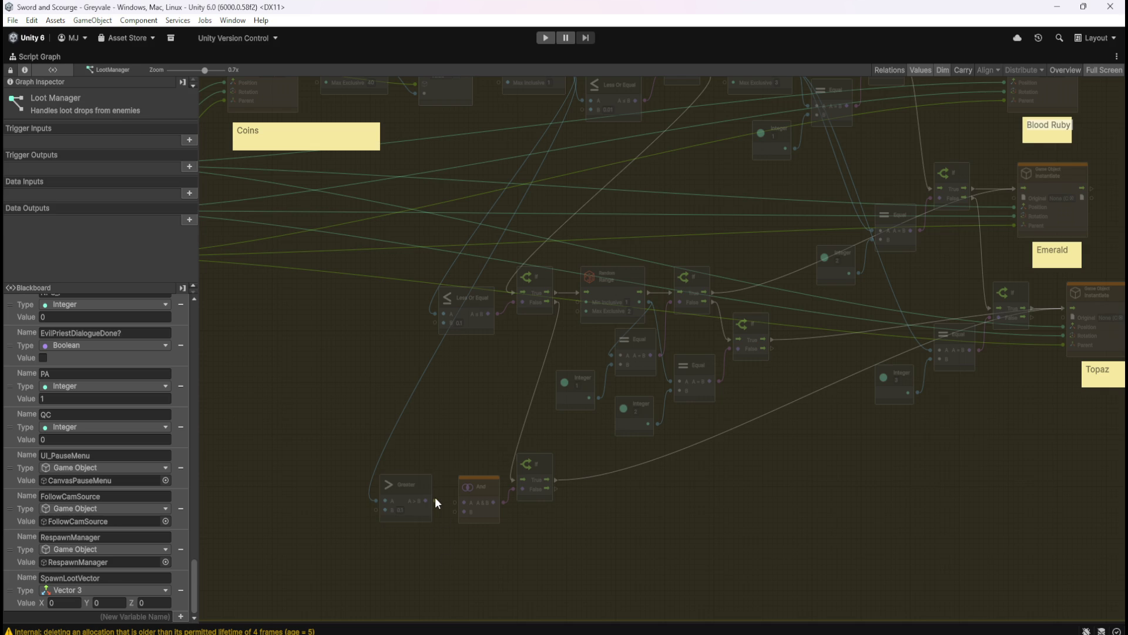
{"action": "left_click_drag", "start_coordinate": [435, 496], "coordinate": [451, 501]}
- Duplicate the Greater node and place the copy below the original
{"action": "left_click", "coordinate": [419, 517]}
{"action": "key", "text": "ctrl+d"}
{"action": "mouse_move", "coordinate": [687, 364]}
{"action": "left_mouse_down"}
{"action": "mouse_move", "coordinate": [552, 509]}
{"action": "mouse_move", "coordinate": [422, 565]}
{"action": "left_mouse_up"}
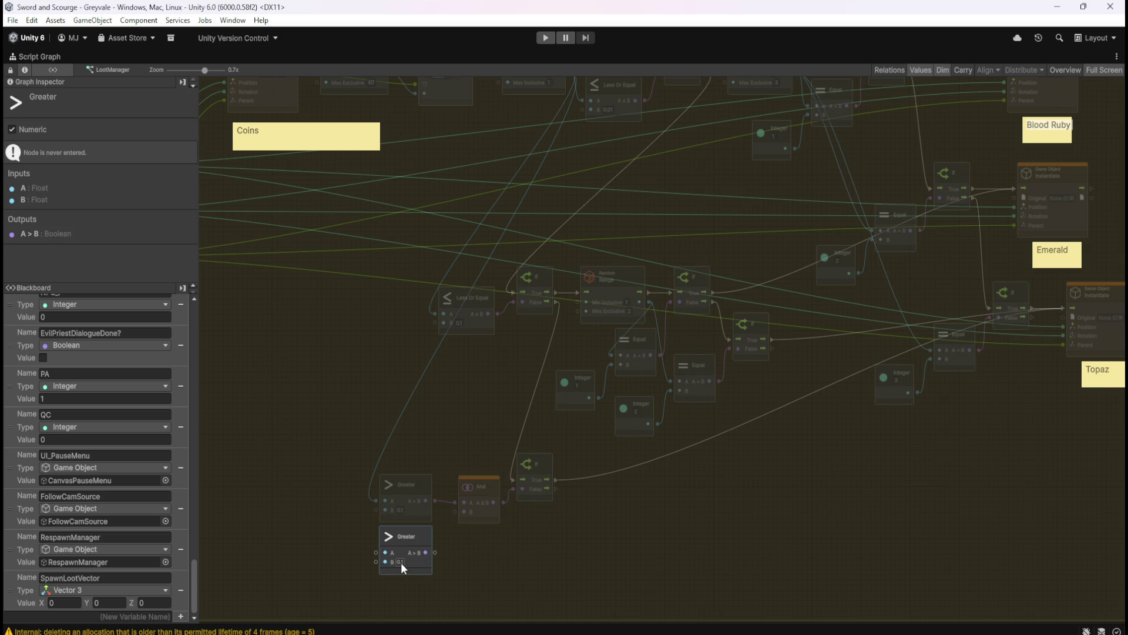
- Turn the copy into a Less Or Equal node, B 0.25, wired into And's B input
{"action": "right_click", "coordinate": [421, 535]}
{"action": "left_click", "coordinate": [443, 544]}
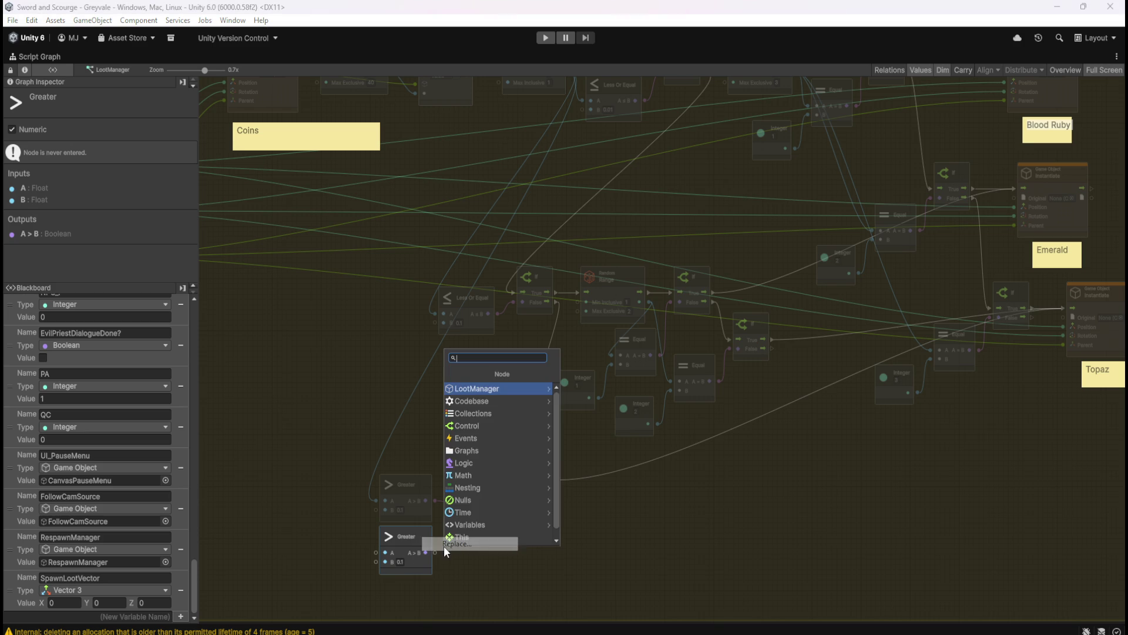
{"action": "type", "text": "less"}
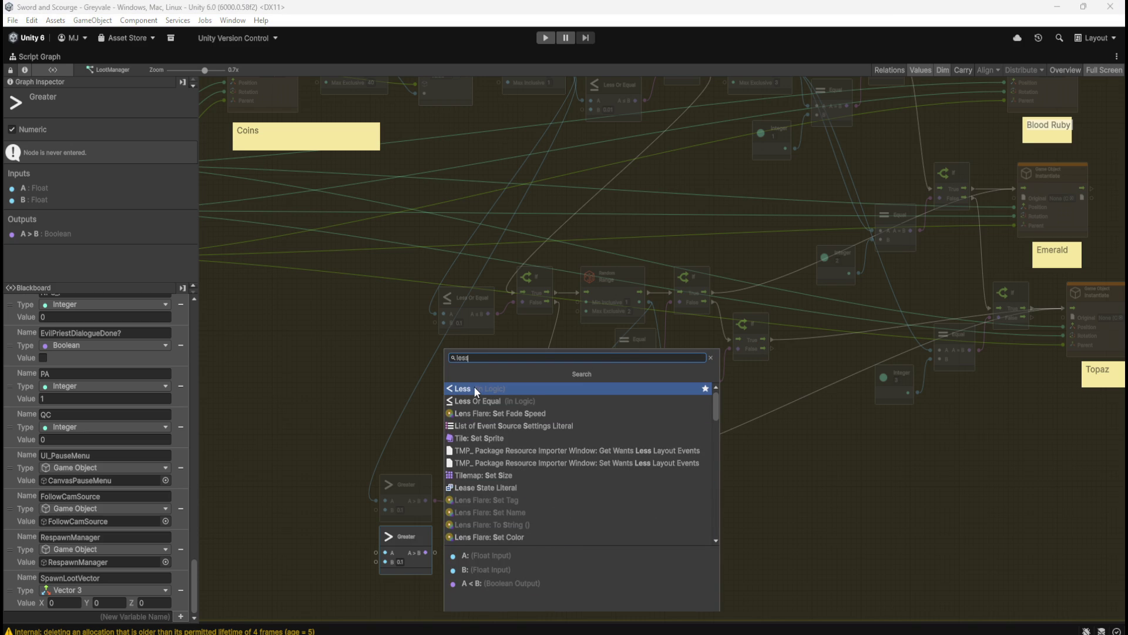
{"action": "left_click", "coordinate": [475, 401]}
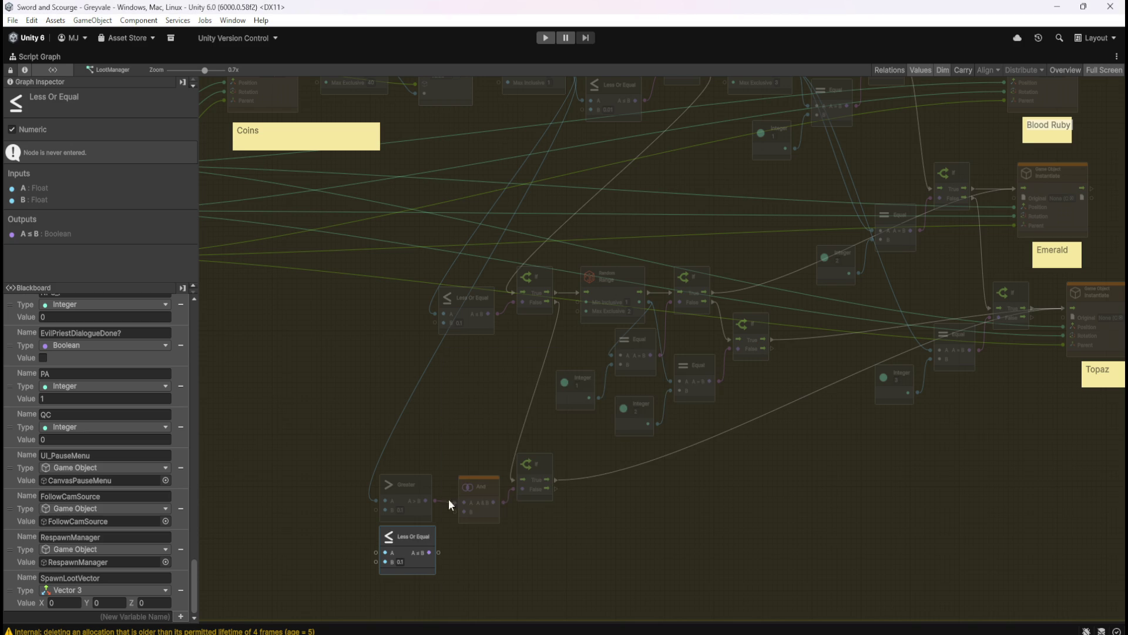
{"action": "type", "text": "0.25"}
{"action": "left_click_drag", "start_coordinate": [439, 552], "coordinate": [456, 510]}
{"action": "left_click", "coordinate": [482, 558]}
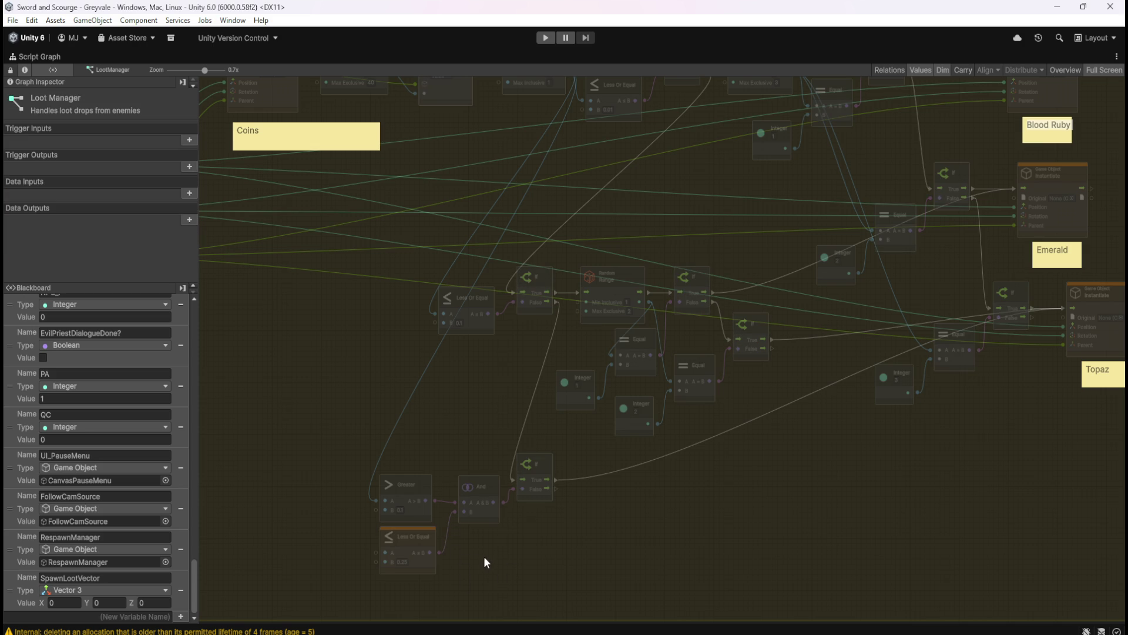
{"action": "left_click_drag", "start_coordinate": [471, 420], "coordinate": [490, 441]}
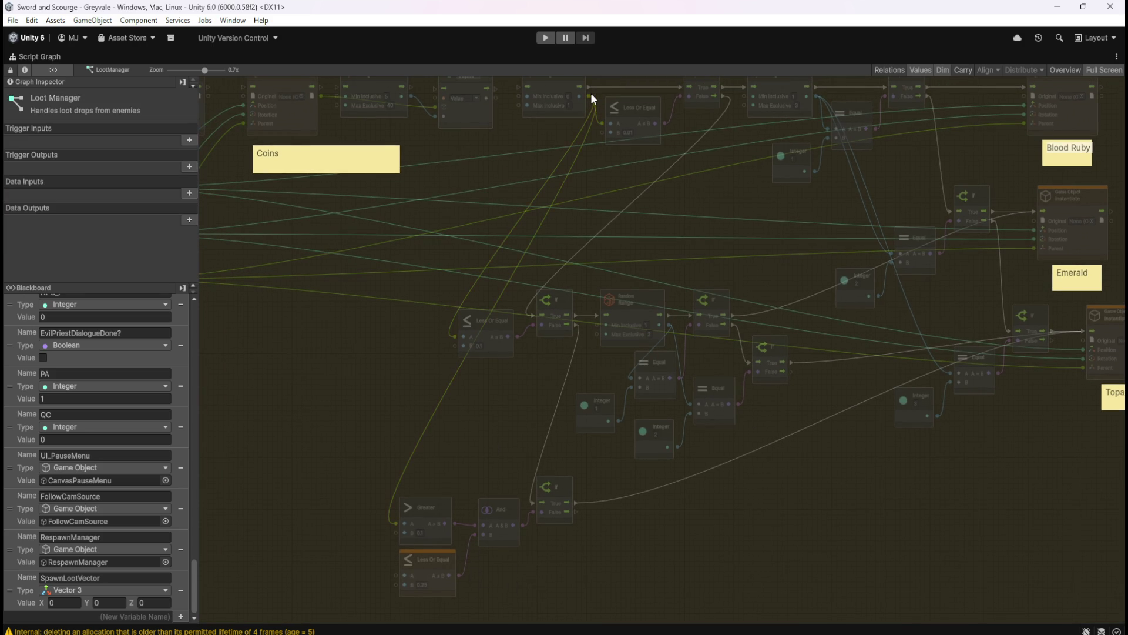
- Wire the Random Range result into the Less Or Equal node's A input
{"action": "mouse_move", "coordinate": [589, 94]}
{"action": "left_mouse_down"}
{"action": "mouse_move", "coordinate": [423, 499]}
{"action": "mouse_move", "coordinate": [369, 572]}
{"action": "mouse_move", "coordinate": [396, 576]}
{"action": "left_mouse_up"}
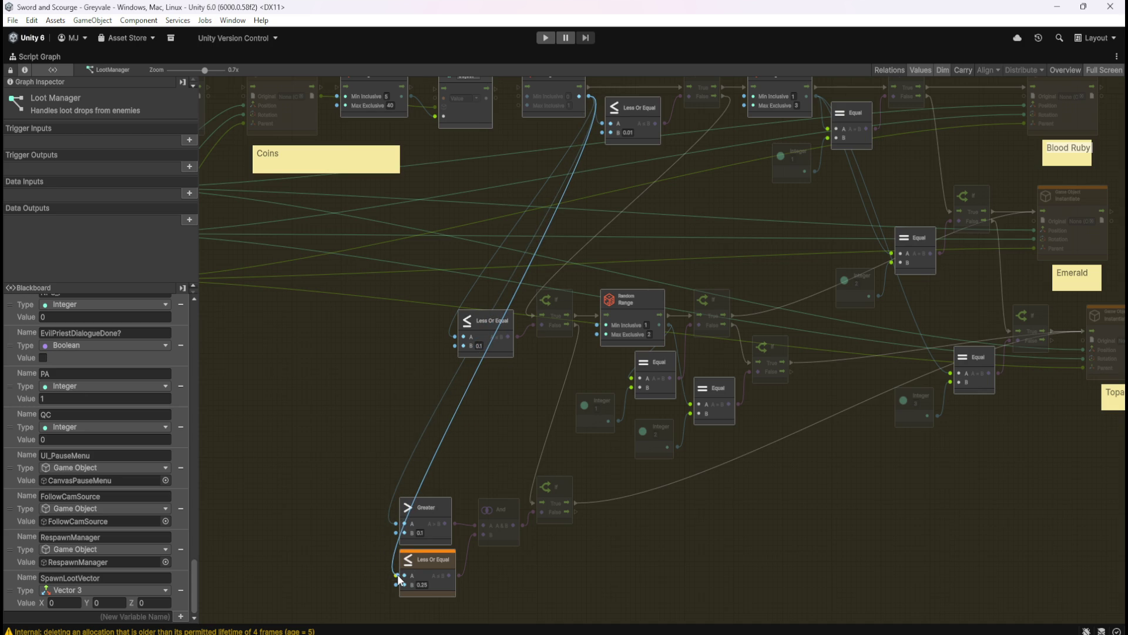
{"action": "left_click_drag", "start_coordinate": [397, 573], "coordinate": [397, 573]}
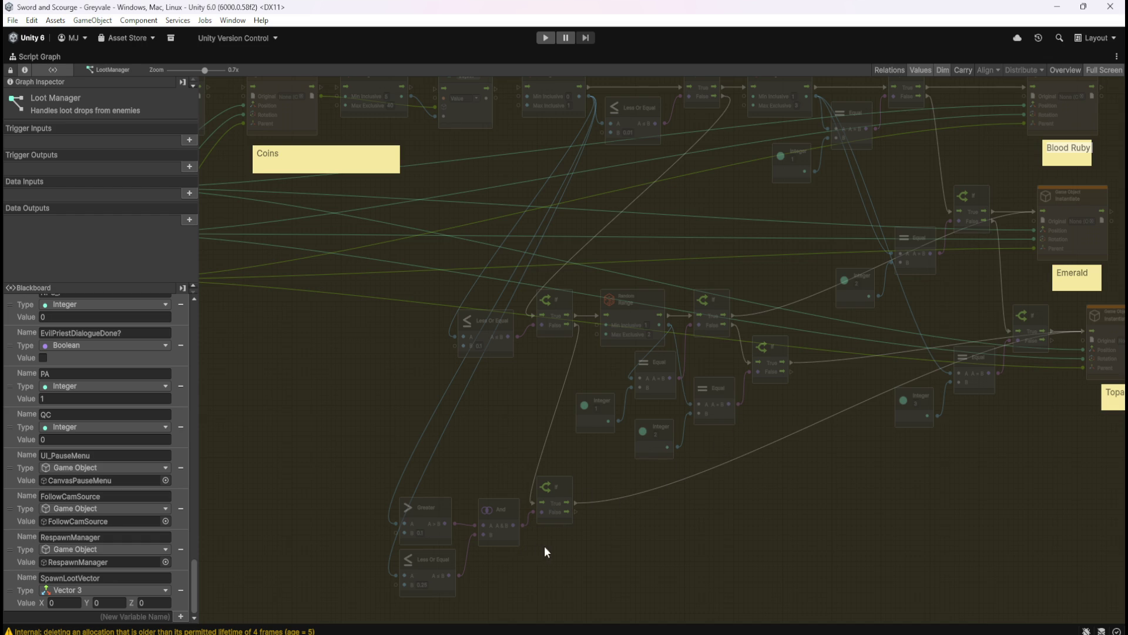
{"action": "scroll", "coordinate": [573, 520], "scroll_direction": "down", "scroll_amount": 1}
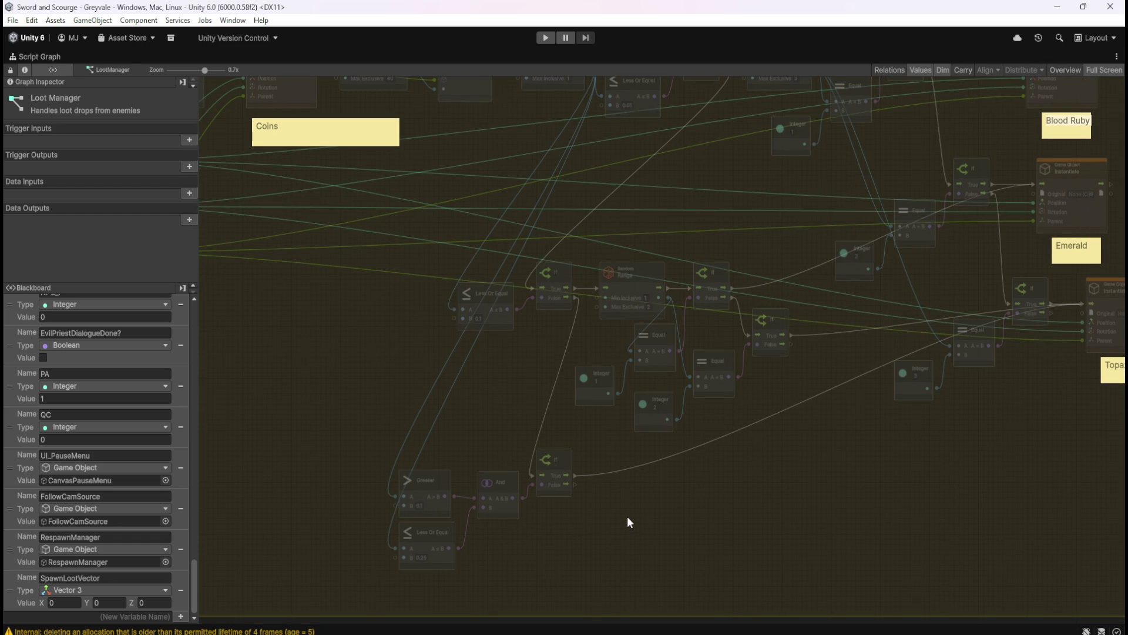
{"action": "scroll", "coordinate": [625, 520], "scroll_direction": "up", "scroll_amount": 1}
{"action": "scroll", "coordinate": [637, 527], "scroll_direction": "up", "scroll_amount": 1}
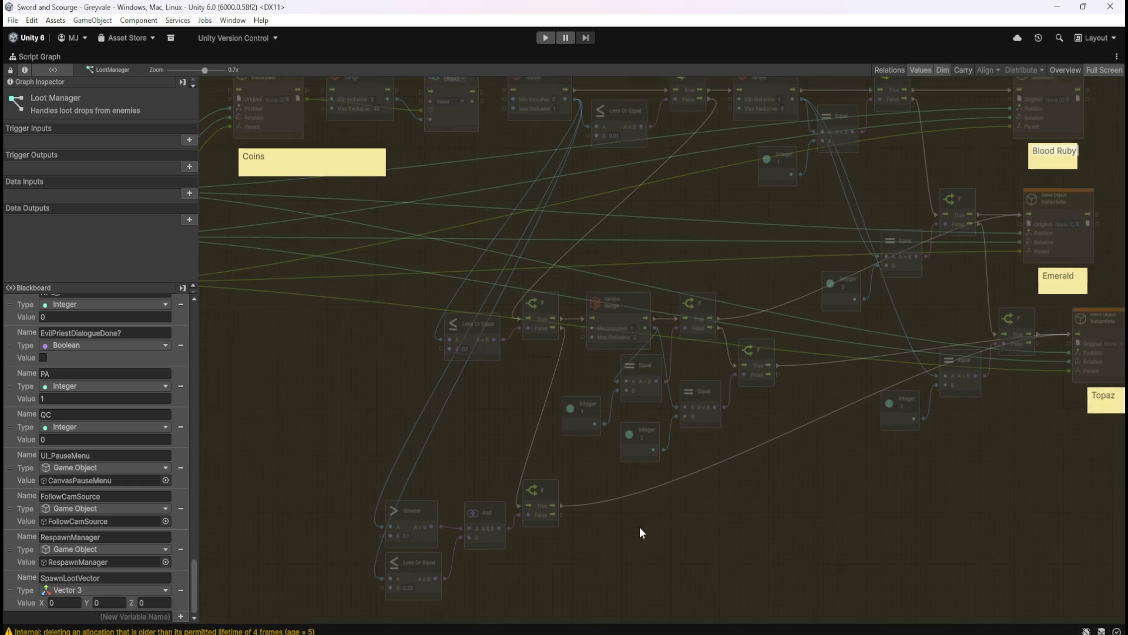
{"action": "scroll", "coordinate": [654, 505], "scroll_direction": "down", "scroll_amount": 1}
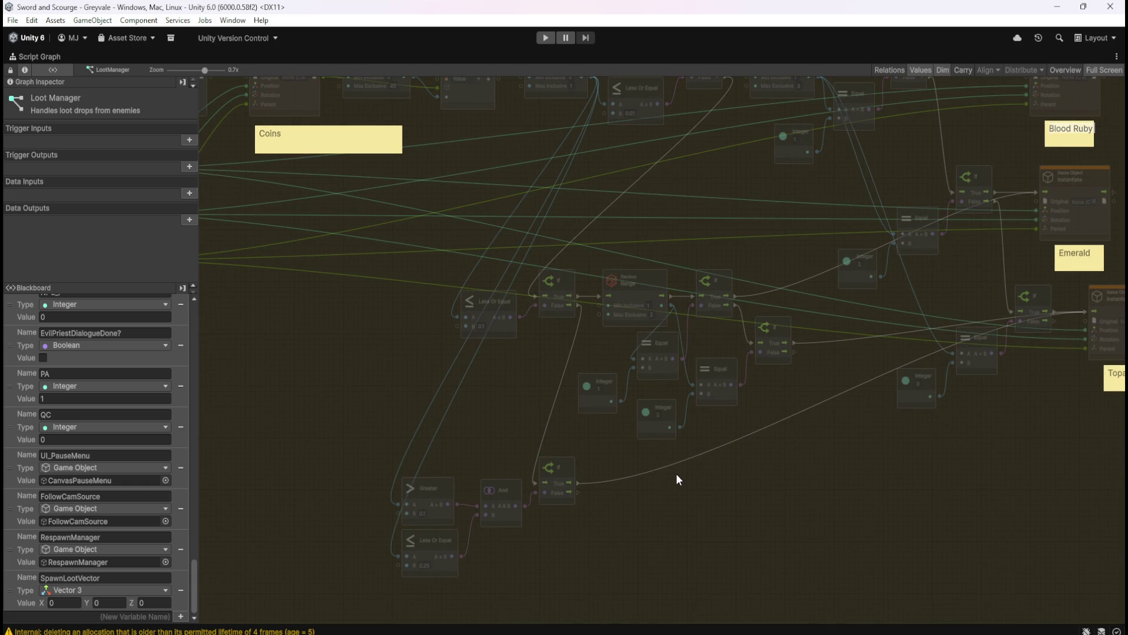
{"action": "scroll", "coordinate": [672, 477], "scroll_direction": "up", "scroll_amount": 2}
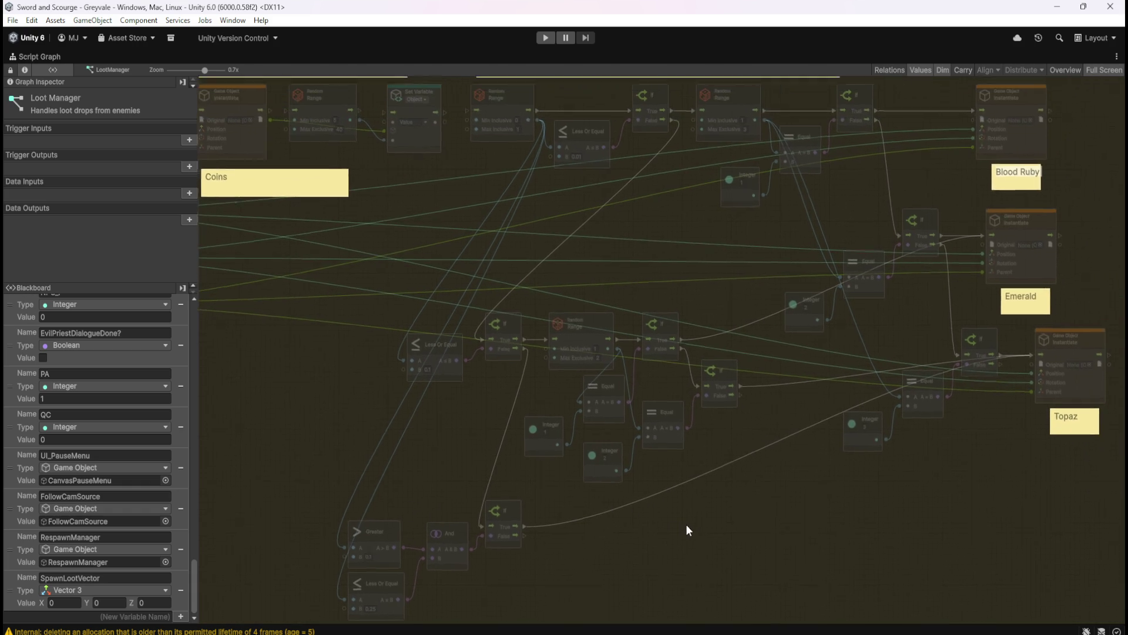
{"action": "left_click_drag", "start_coordinate": [682, 527], "coordinate": [675, 499]}
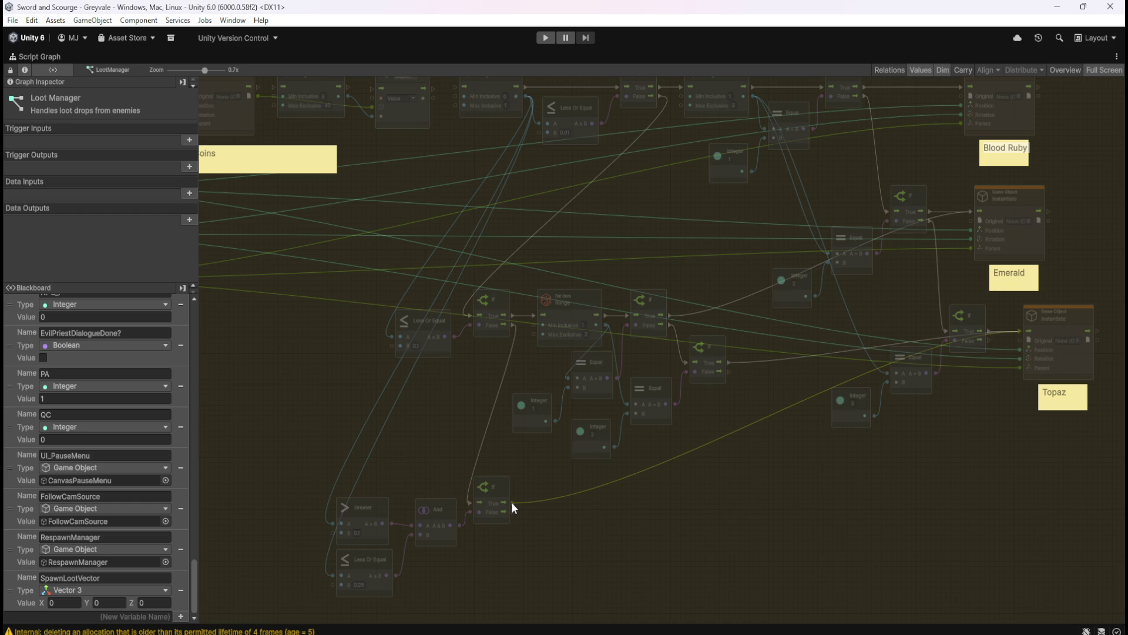
{"action": "scroll", "coordinate": [565, 477], "scroll_direction": "left", "scroll_amount": 2}
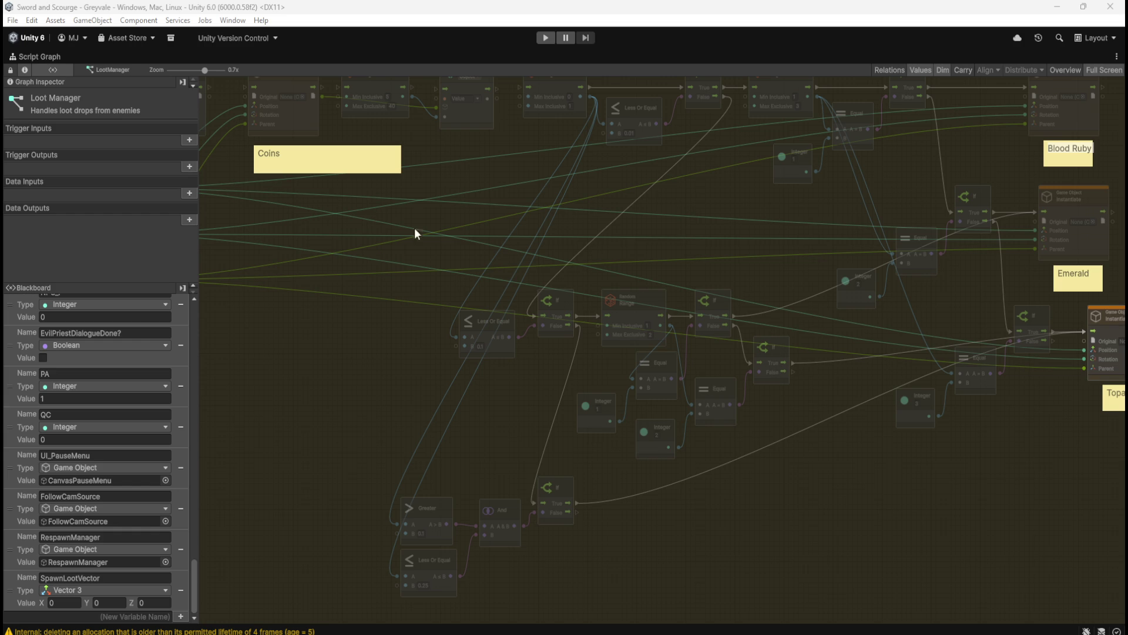
- Open Window > Package Manager and view the installed Visual Scripting 1.9.9 package
{"action": "left_click", "coordinate": [232, 21]}
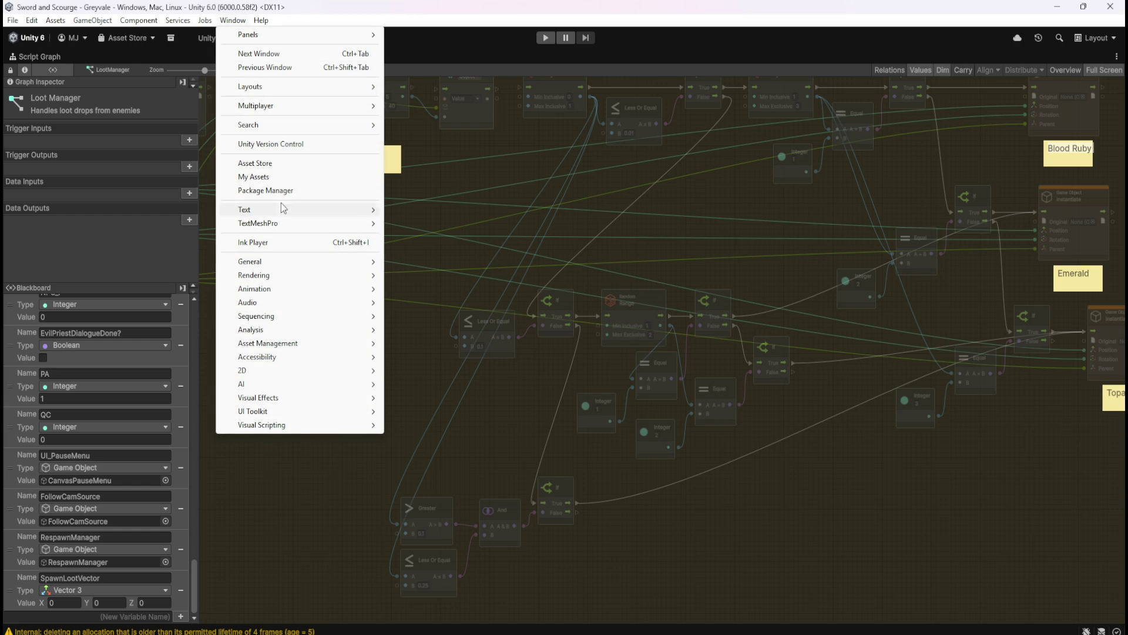
{"action": "left_click", "coordinate": [283, 190]}
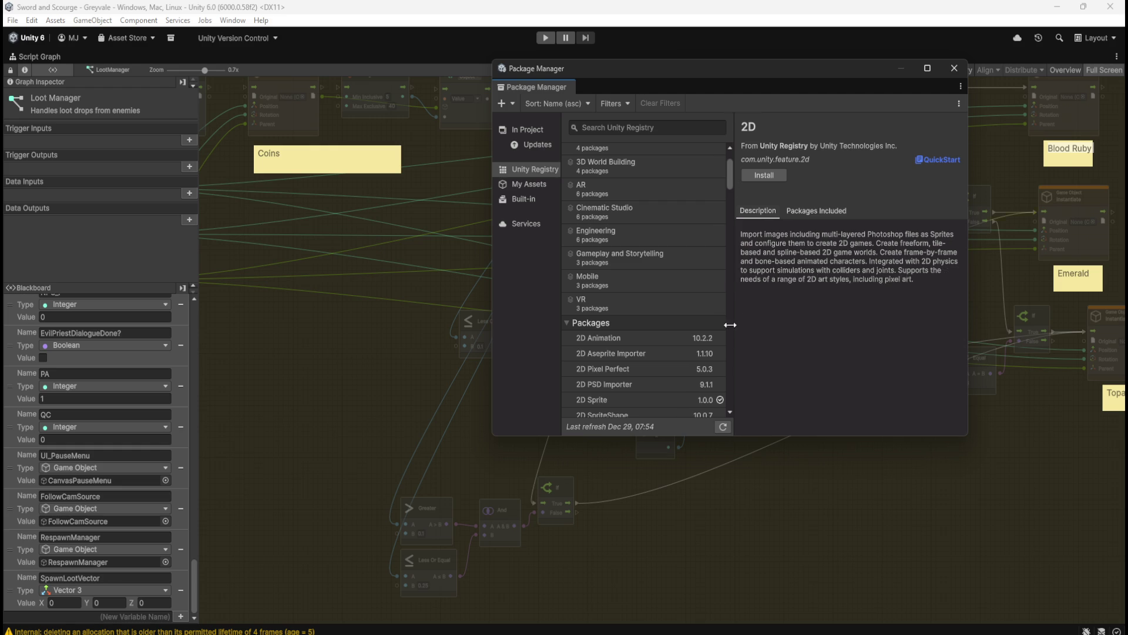
{"action": "left_click_drag", "start_coordinate": [728, 178], "coordinate": [729, 395]}
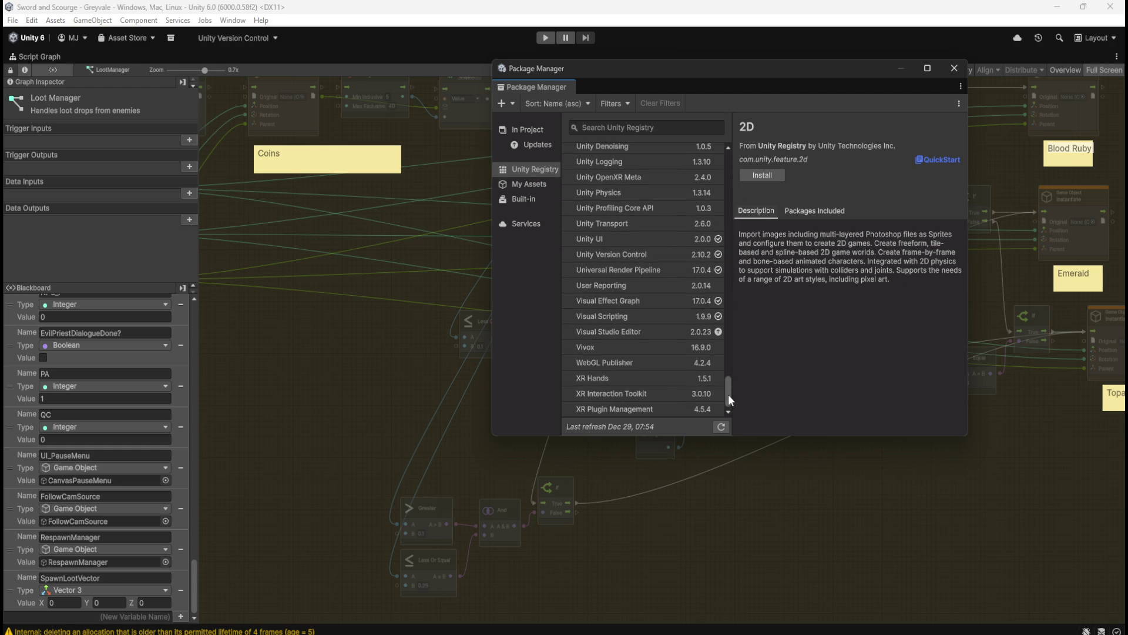
{"action": "left_click", "coordinate": [634, 317]}
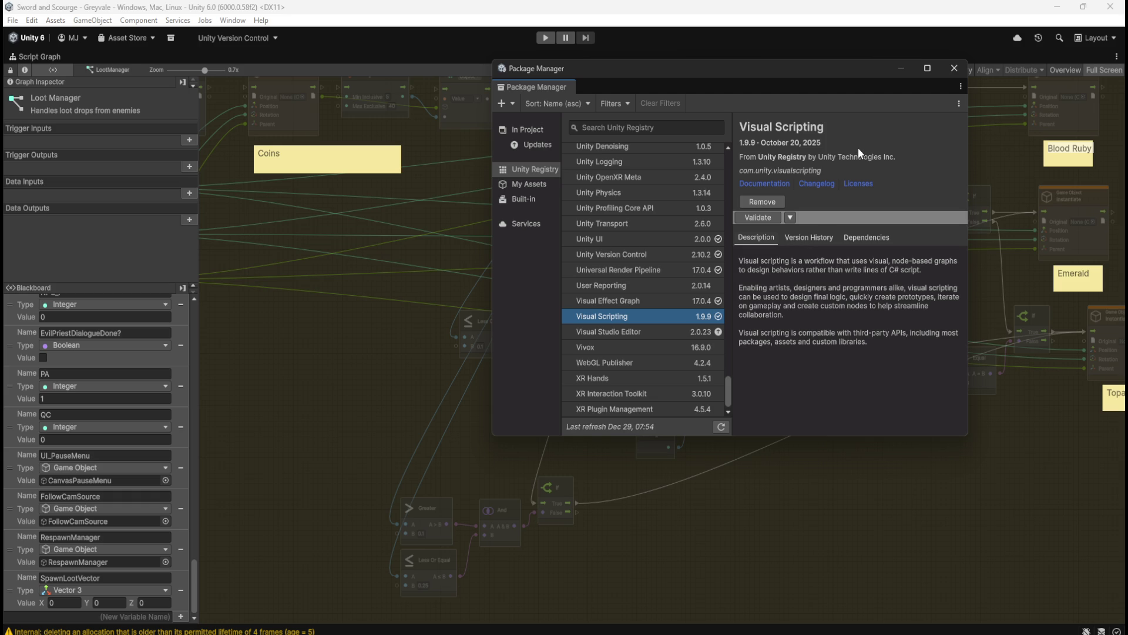
- Close the Package Manager to return to the LootManager script graph
{"action": "left_click", "coordinate": [954, 69]}
{"action": "left_click_drag", "start_coordinate": [795, 472], "coordinate": [776, 447]}
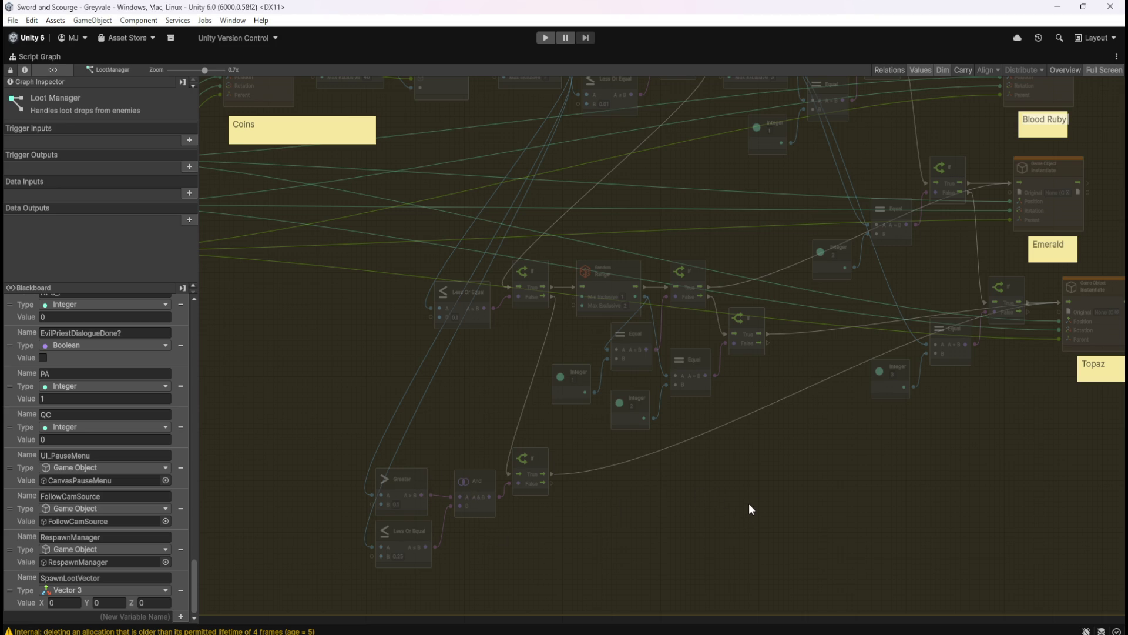
- Zoom out to show the whole GREYVALE Skeleton loot table group, then select the Coins spawn node
{"action": "scroll", "coordinate": [814, 414], "scroll_direction": "down", "scroll_amount": 3}
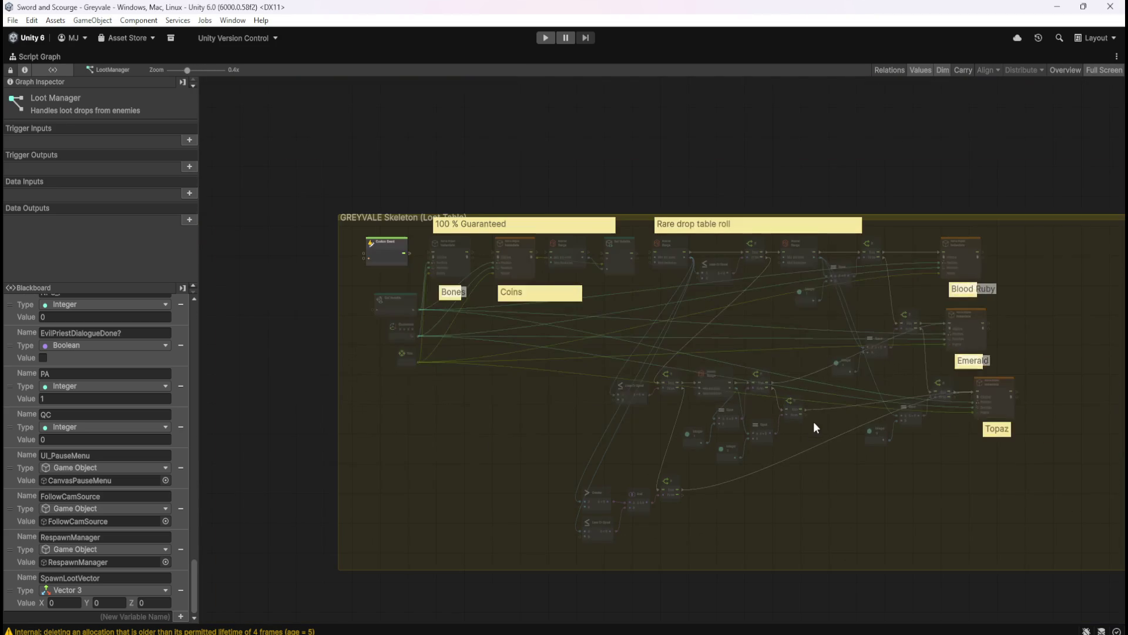
{"action": "scroll", "coordinate": [808, 479], "scroll_direction": "up", "scroll_amount": 1}
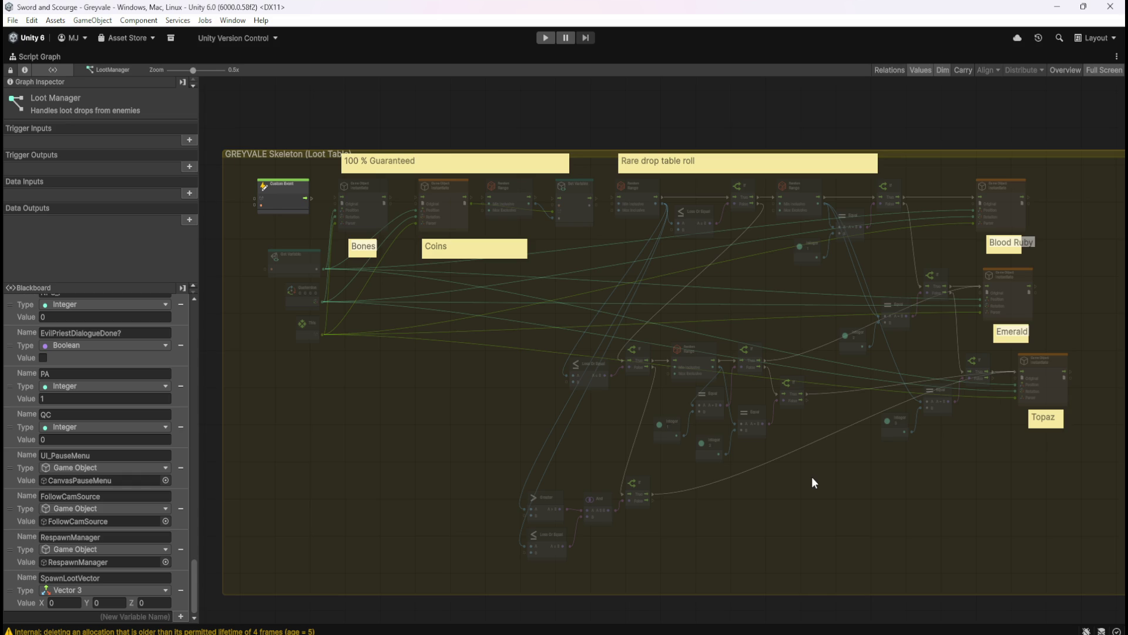
{"action": "left_click", "coordinate": [449, 218]}
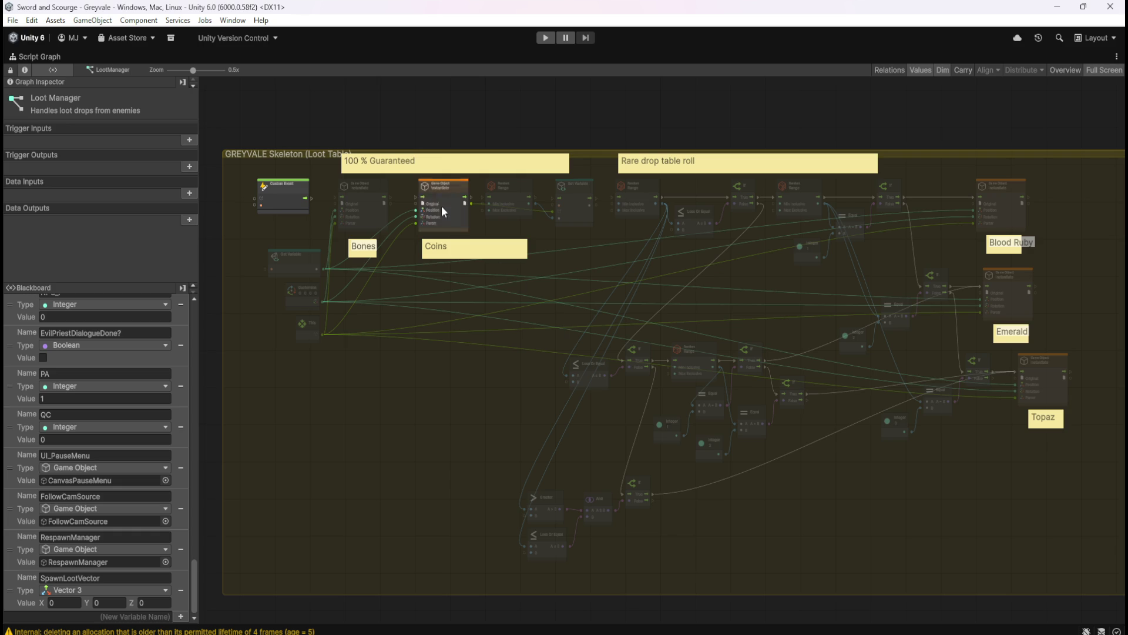
{"action": "scroll", "coordinate": [429, 194], "scroll_direction": "up", "scroll_amount": 5}
{"action": "left_click", "coordinate": [555, 405]}
{"action": "left_click_drag", "start_coordinate": [554, 405], "coordinate": [699, 282]}
{"action": "left_click", "coordinate": [549, 194]}
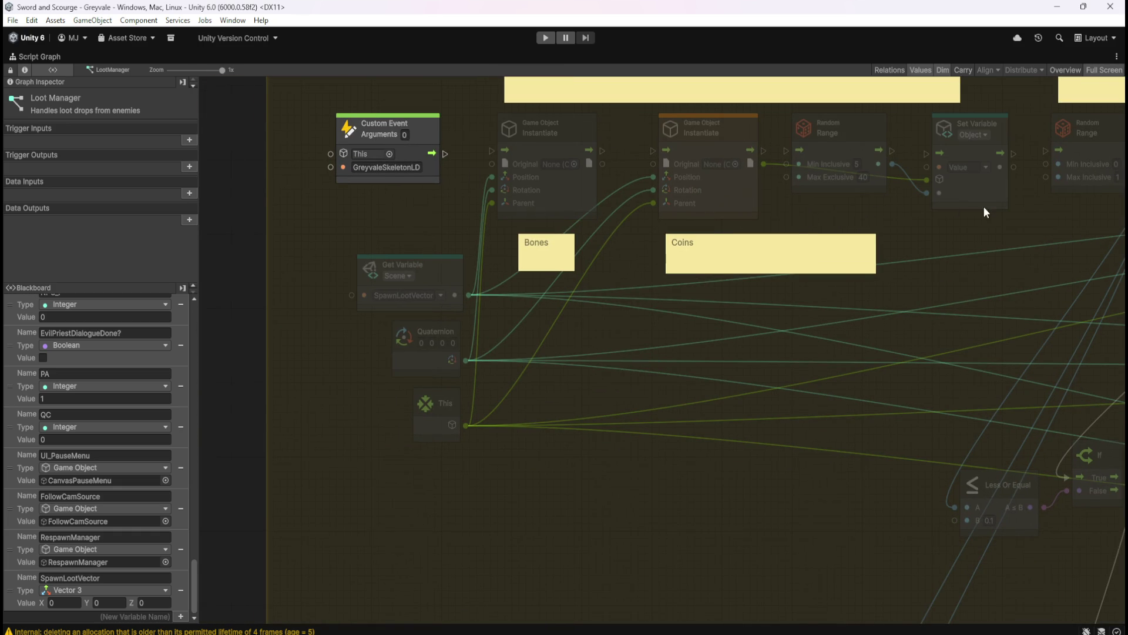
{"action": "scroll", "coordinate": [442, 258], "scroll_direction": "down", "scroll_amount": 5}
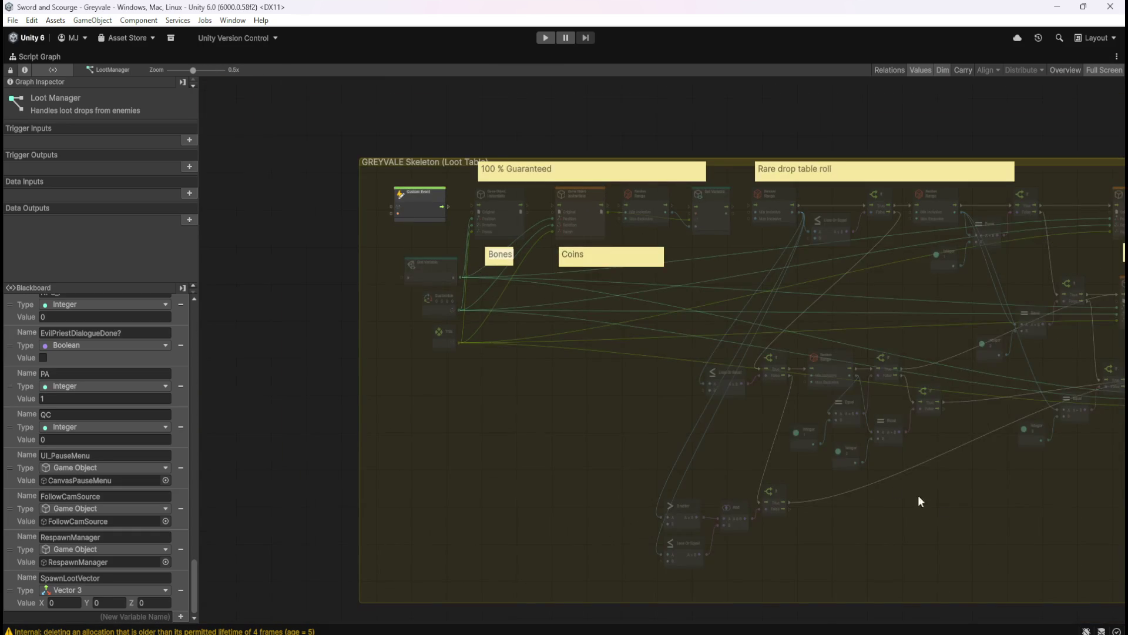
{"action": "left_click_drag", "start_coordinate": [971, 524], "coordinate": [664, 442]}
{"action": "scroll", "coordinate": [756, 144], "scroll_direction": "up", "scroll_amount": 3}
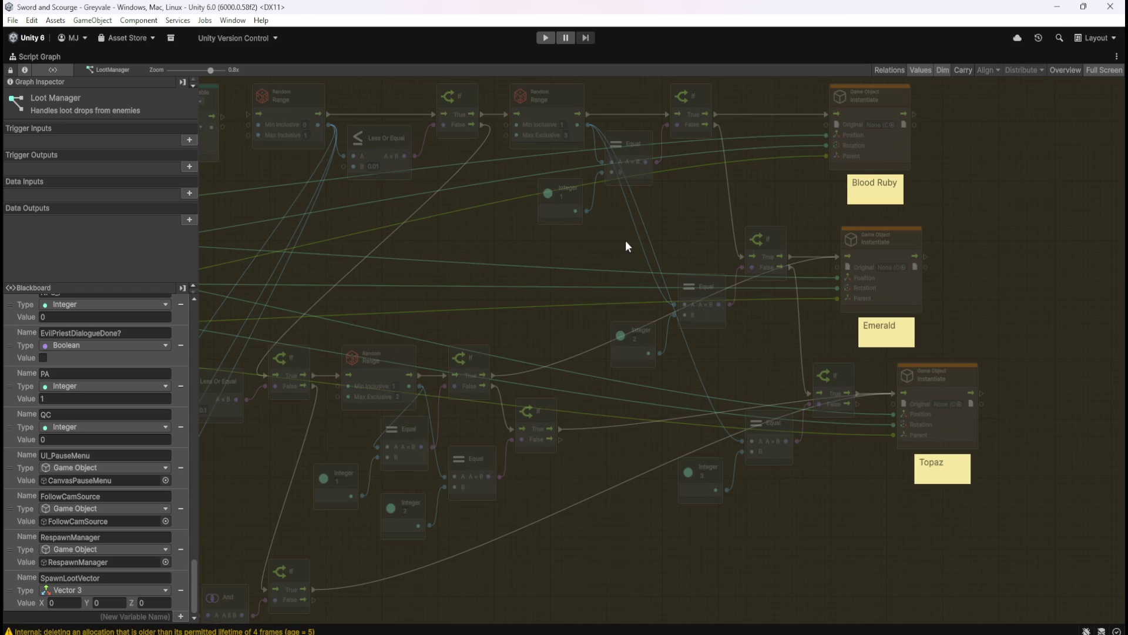
{"action": "left_click_drag", "start_coordinate": [634, 237], "coordinate": [828, 216]}
{"action": "scroll", "coordinate": [821, 224], "scroll_direction": "down", "scroll_amount": 3}
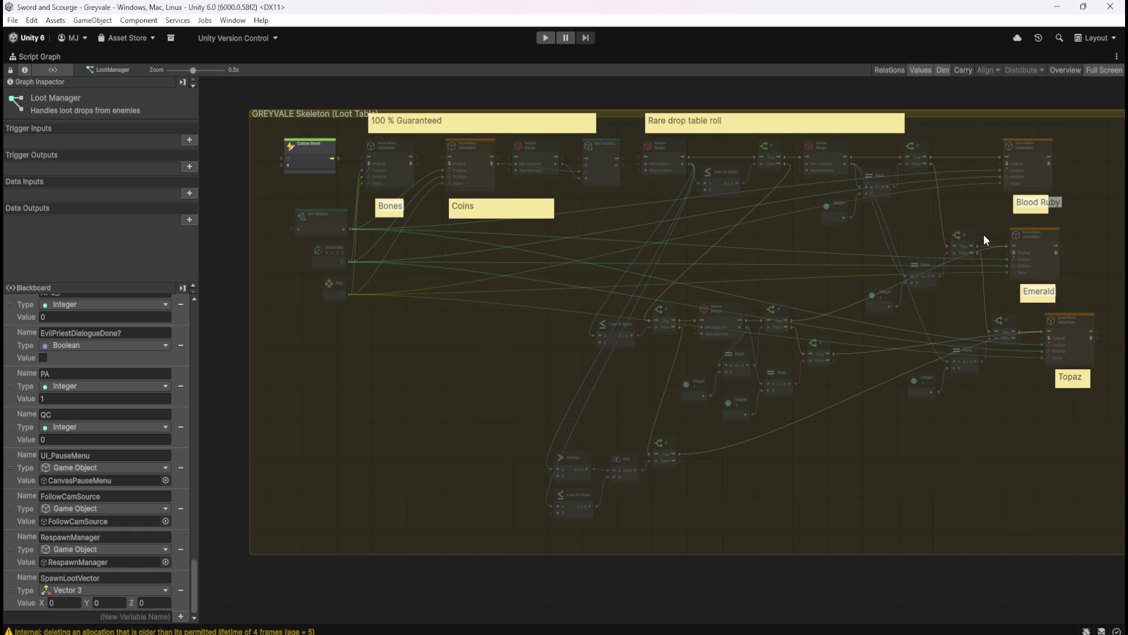
{"action": "scroll", "coordinate": [983, 234], "scroll_direction": "up", "scroll_amount": 1}
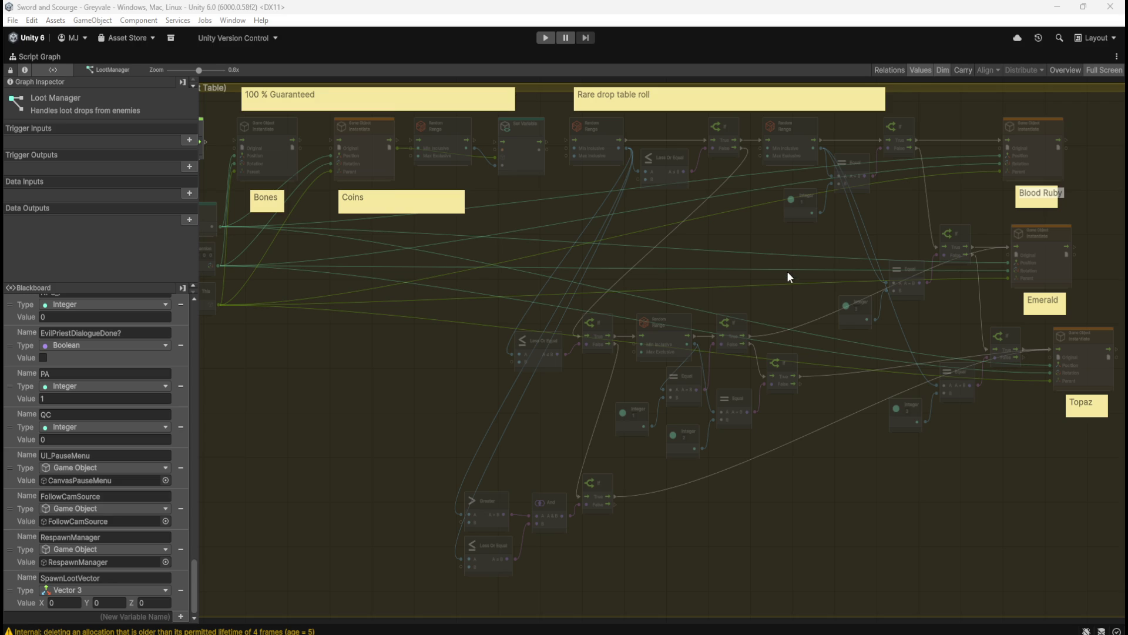
{"action": "mouse_move", "coordinate": [762, 250]}
{"action": "left_mouse_down"}
{"action": "mouse_move", "coordinate": [685, 268]}
{"action": "mouse_move", "coordinate": [757, 251]}
{"action": "mouse_move", "coordinate": [838, 253]}
{"action": "mouse_move", "coordinate": [577, 254]}
{"action": "mouse_move", "coordinate": [637, 251]}
{"action": "left_mouse_up"}
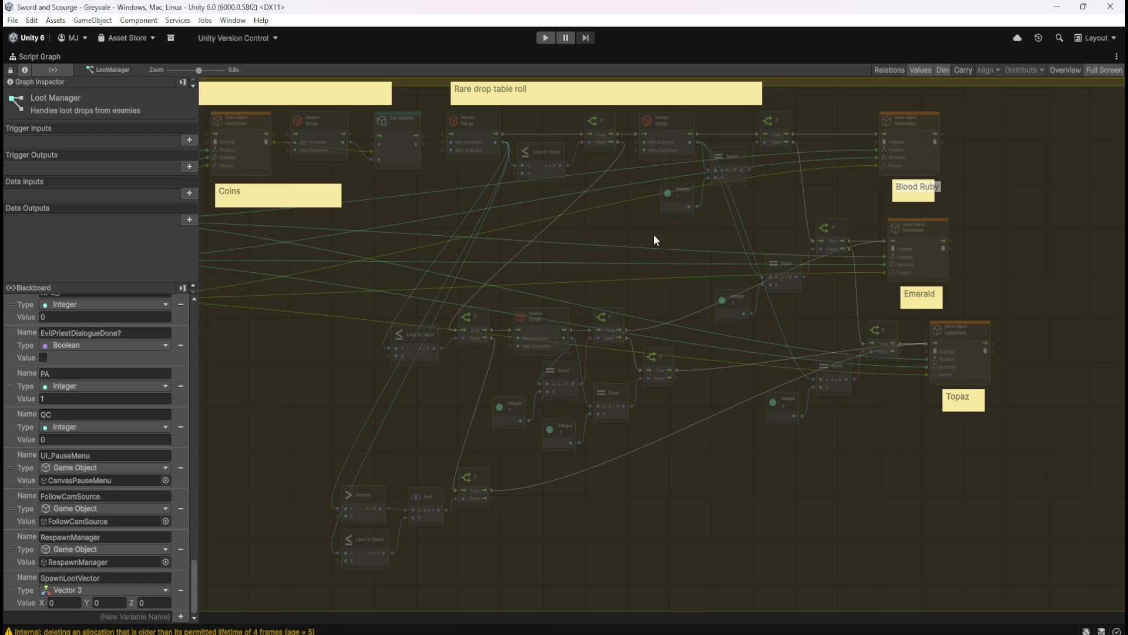
{"action": "scroll", "coordinate": [558, 266], "scroll_direction": "up", "scroll_amount": 5}
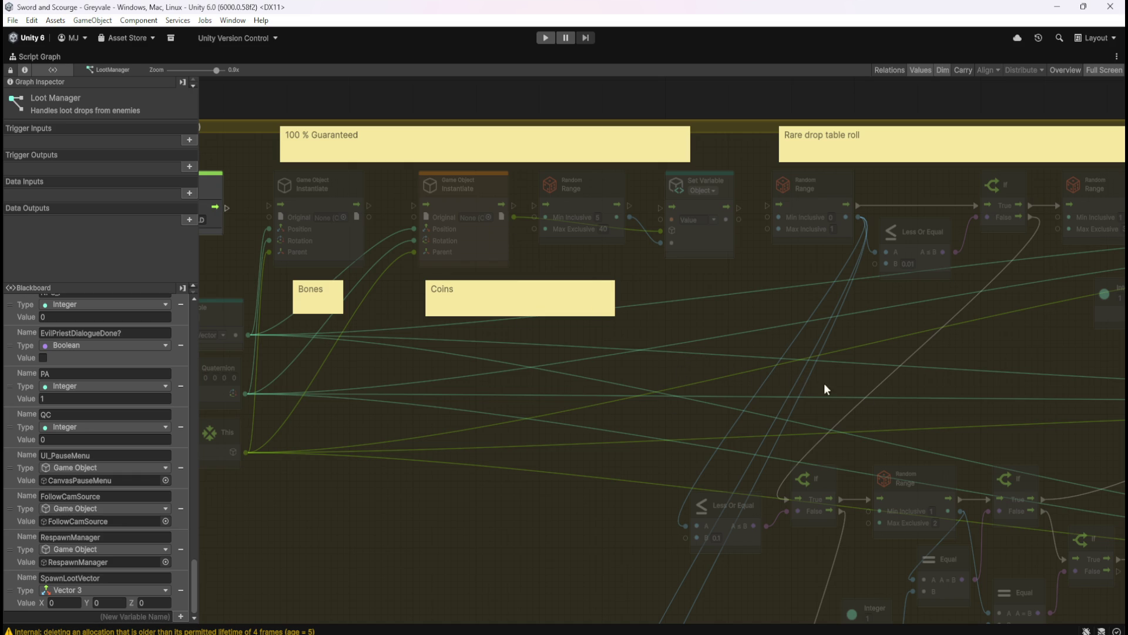
{"action": "left_click_drag", "start_coordinate": [918, 396], "coordinate": [546, 231]}
{"action": "mouse_move", "coordinate": [808, 527]}
{"action": "left_mouse_down"}
{"action": "mouse_move", "coordinate": [549, 378]}
{"action": "mouse_move", "coordinate": [402, 406]}
{"action": "left_mouse_up"}
{"action": "left_click_drag", "start_coordinate": [624, 415], "coordinate": [750, 534]}
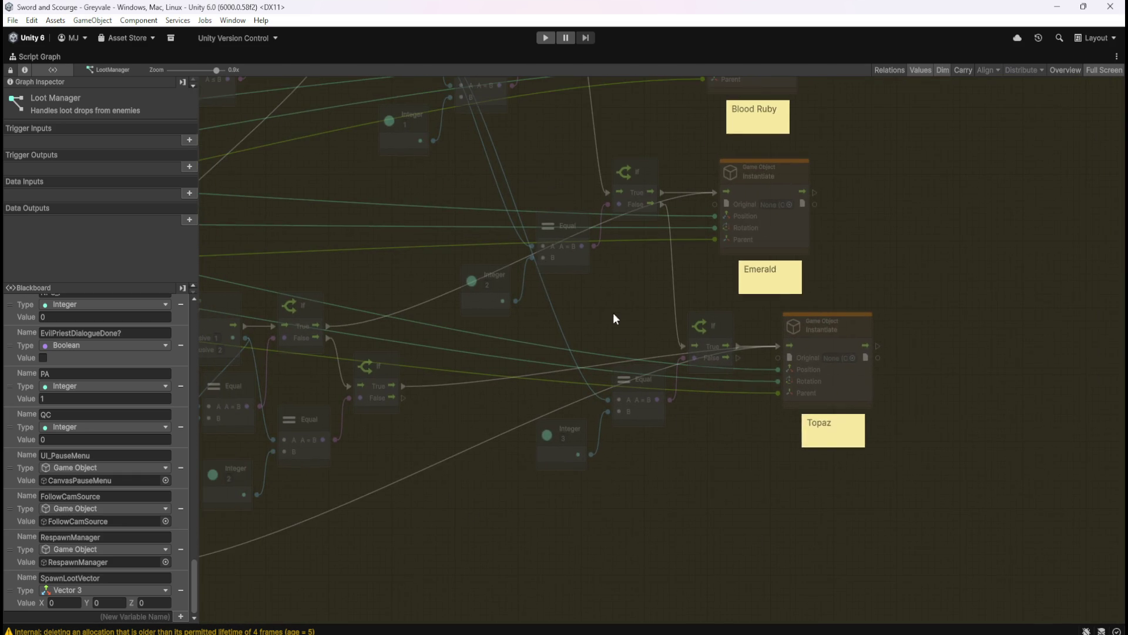
{"action": "left_click_drag", "start_coordinate": [622, 322], "coordinate": [704, 436]}
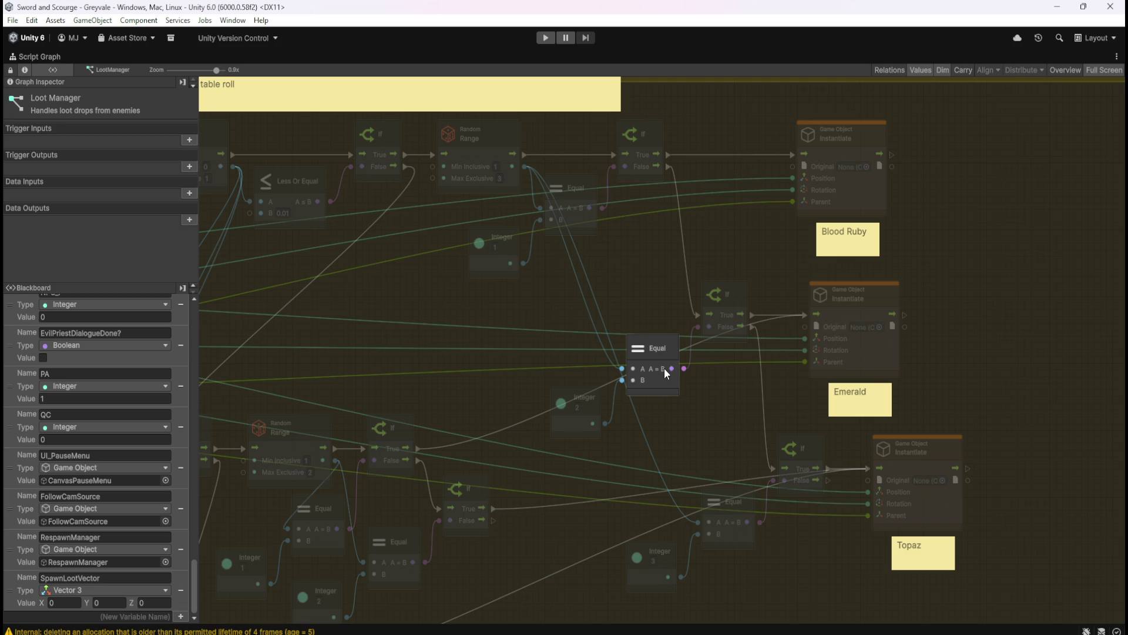
{"action": "left_click_drag", "start_coordinate": [479, 326], "coordinate": [909, 305]}
{"action": "scroll", "coordinate": [820, 302], "scroll_direction": "down", "scroll_amount": 5}
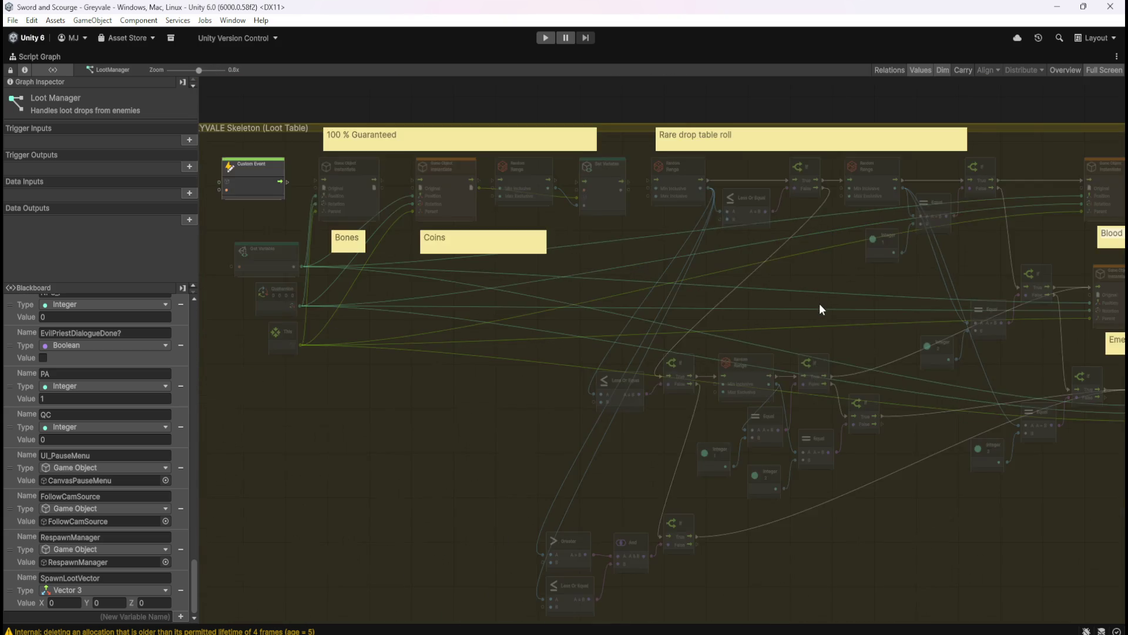
{"action": "mouse_move", "coordinate": [819, 302]}
{"action": "left_mouse_down"}
{"action": "mouse_move", "coordinate": [651, 259]}
{"action": "mouse_move", "coordinate": [713, 269]}
{"action": "mouse_move", "coordinate": [761, 302]}
{"action": "left_mouse_up"}
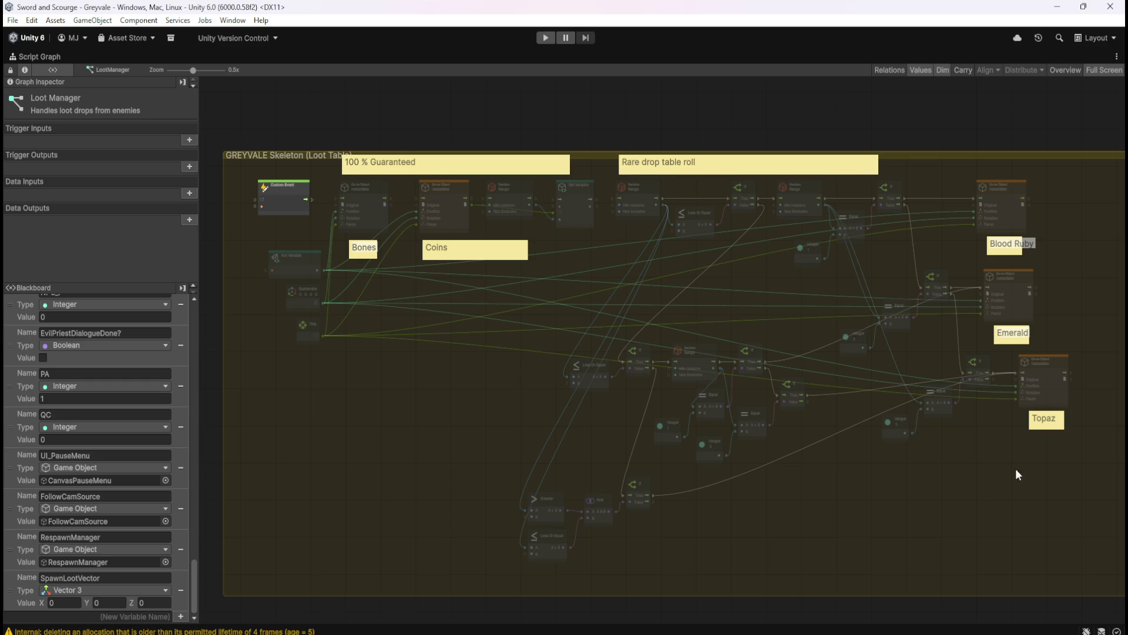
{"action": "scroll", "coordinate": [912, 461], "scroll_direction": "right", "scroll_amount": 3}
{"action": "scroll", "coordinate": [912, 461], "scroll_direction": "down", "scroll_amount": 2}
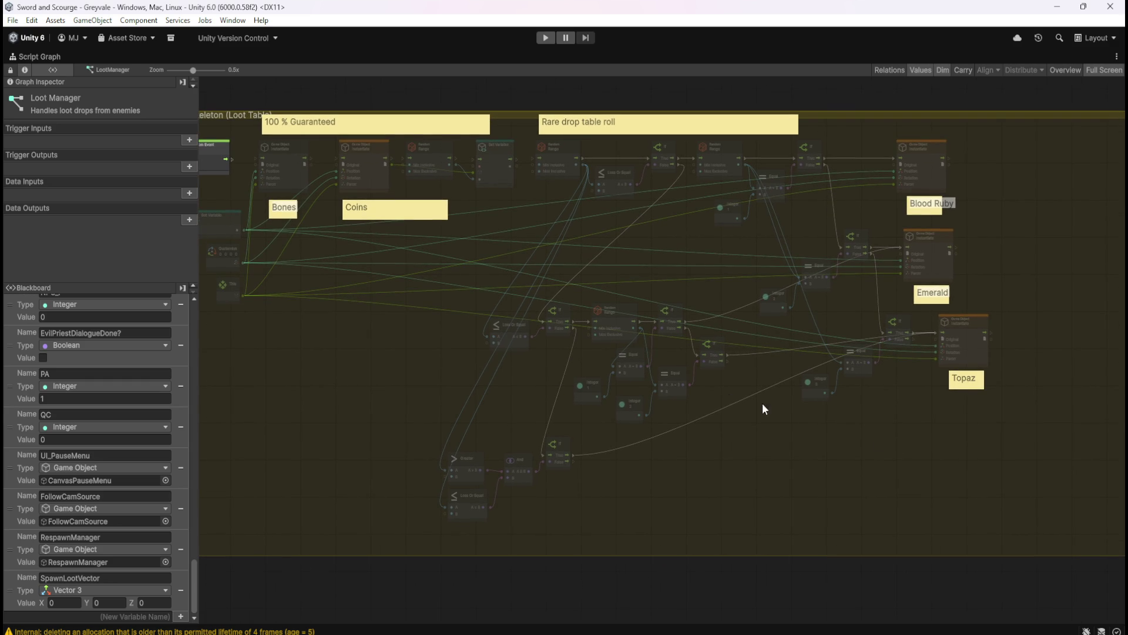
{"action": "scroll", "coordinate": [439, 383], "scroll_direction": "left", "scroll_amount": 4}
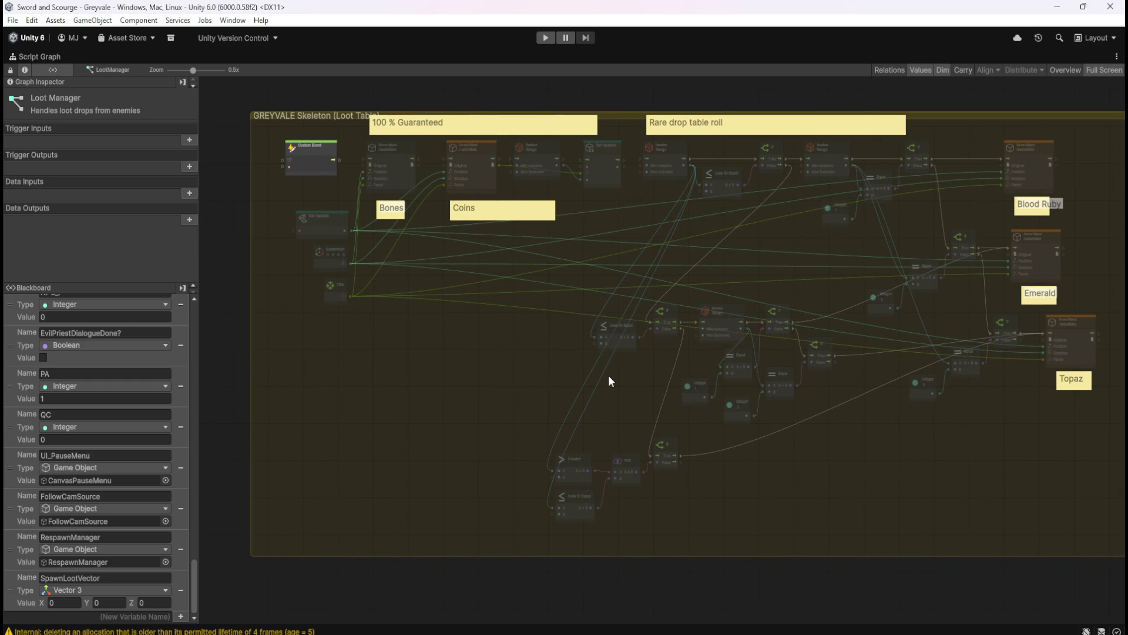
{"action": "scroll", "coordinate": [554, 307], "scroll_direction": "up", "scroll_amount": 5, "text": "ctrl"}
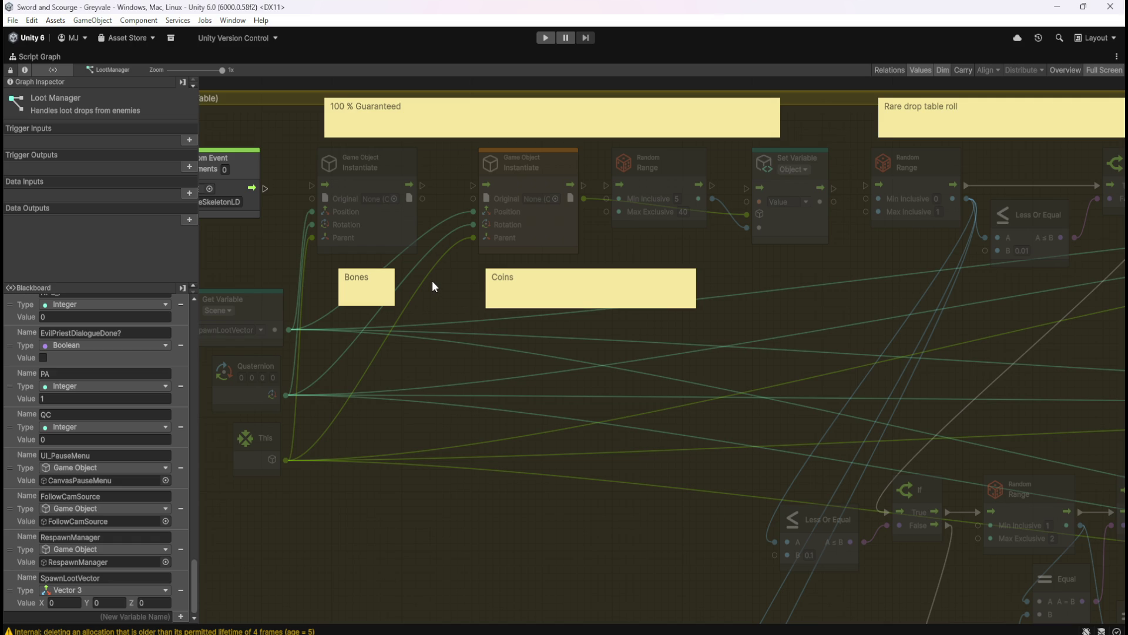
{"action": "scroll", "coordinate": [777, 355], "scroll_direction": "down", "scroll_amount": 2}
{"action": "scroll", "coordinate": [746, 350], "scroll_direction": "up", "scroll_amount": 1}
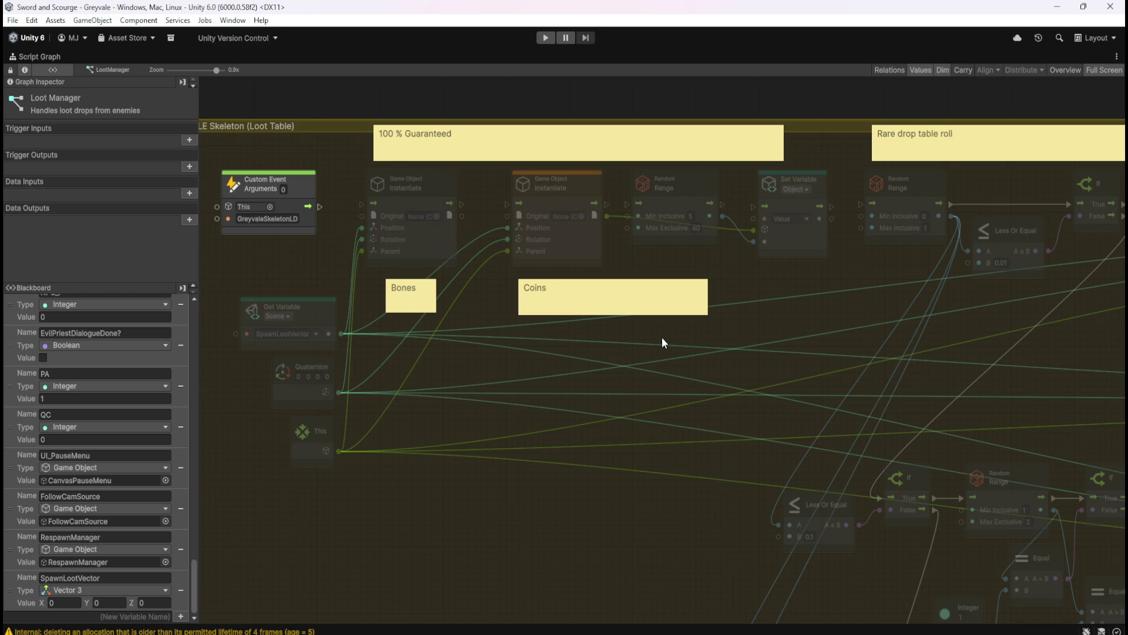
{"action": "scroll", "coordinate": [351, 204], "scroll_direction": "down", "scroll_amount": 5}
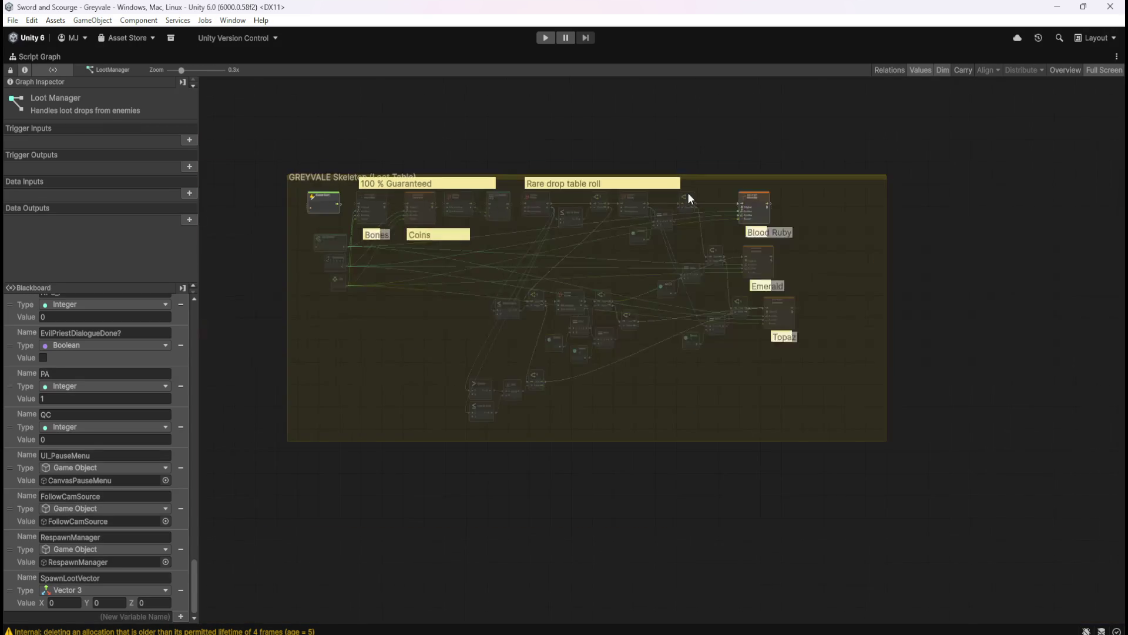
{"action": "scroll", "coordinate": [707, 204], "scroll_direction": "up", "scroll_amount": 4}
{"action": "scroll", "coordinate": [713, 254], "scroll_direction": "down", "scroll_amount": 2}
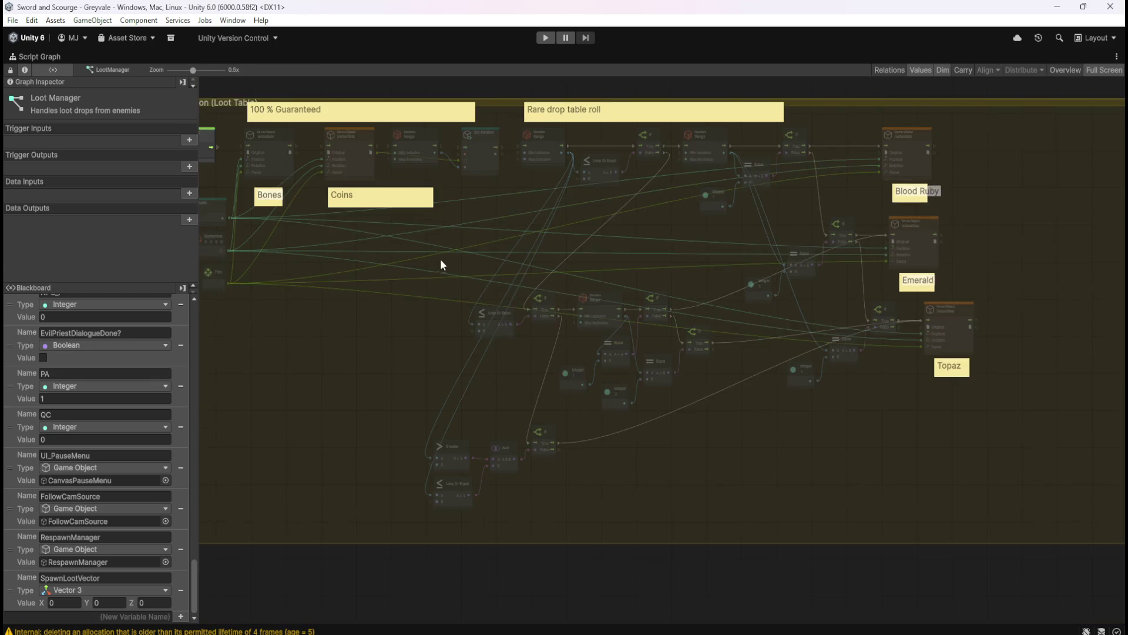
{"action": "scroll", "coordinate": [735, 340], "scroll_direction": "down", "scroll_amount": 2}
{"action": "scroll", "coordinate": [698, 277], "scroll_direction": "up", "scroll_amount": 4}
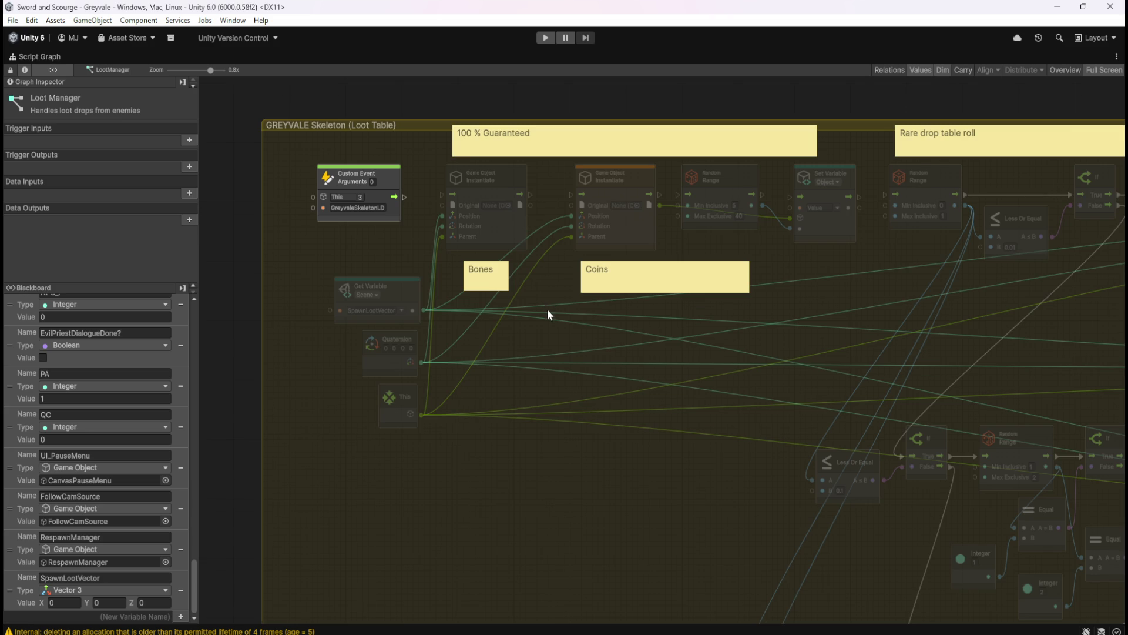
{"action": "scroll", "coordinate": [546, 303], "scroll_direction": "up", "scroll_amount": 2}
{"action": "right_click", "coordinate": [553, 369]}
{"action": "left_click", "coordinate": [565, 374]}
{"action": "type", "text": "debug"}
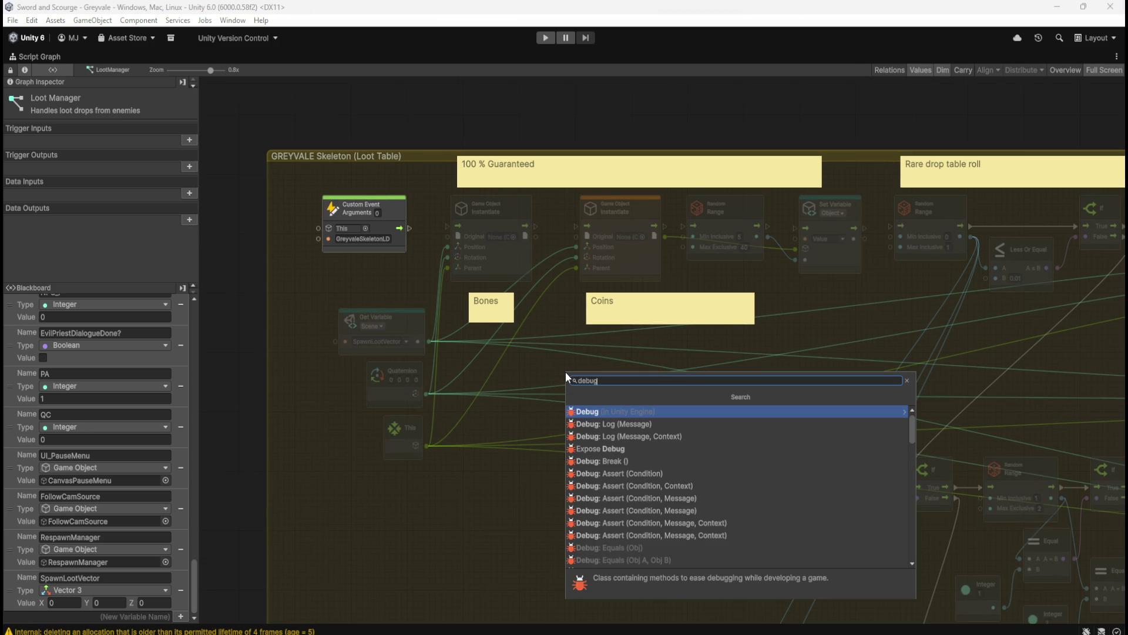
{"action": "key", "text": "BackSpace"}
{"action": "key", "text": "BackSpace"}
{"action": "key", "text": "BackSpace"}
{"action": "type", "text": "message"}
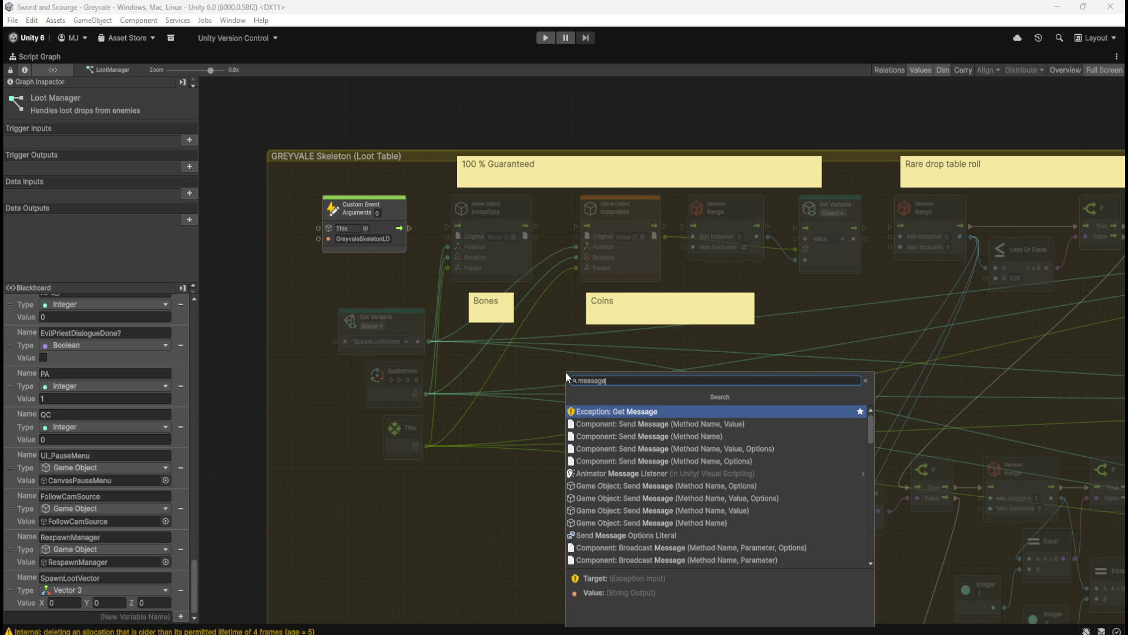
{"action": "scroll", "coordinate": [633, 479], "scroll_direction": "down", "scroll_amount": 3}
{"action": "scroll", "coordinate": [637, 477], "scroll_direction": "down", "scroll_amount": 4}
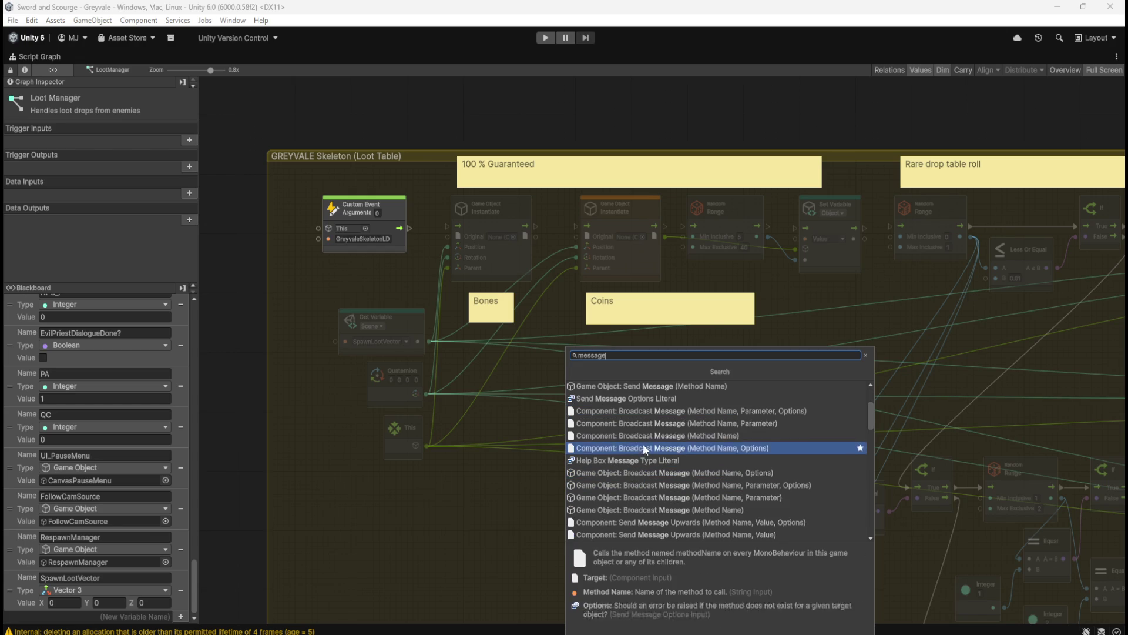
{"action": "scroll", "coordinate": [633, 425], "scroll_direction": "down", "scroll_amount": 5}
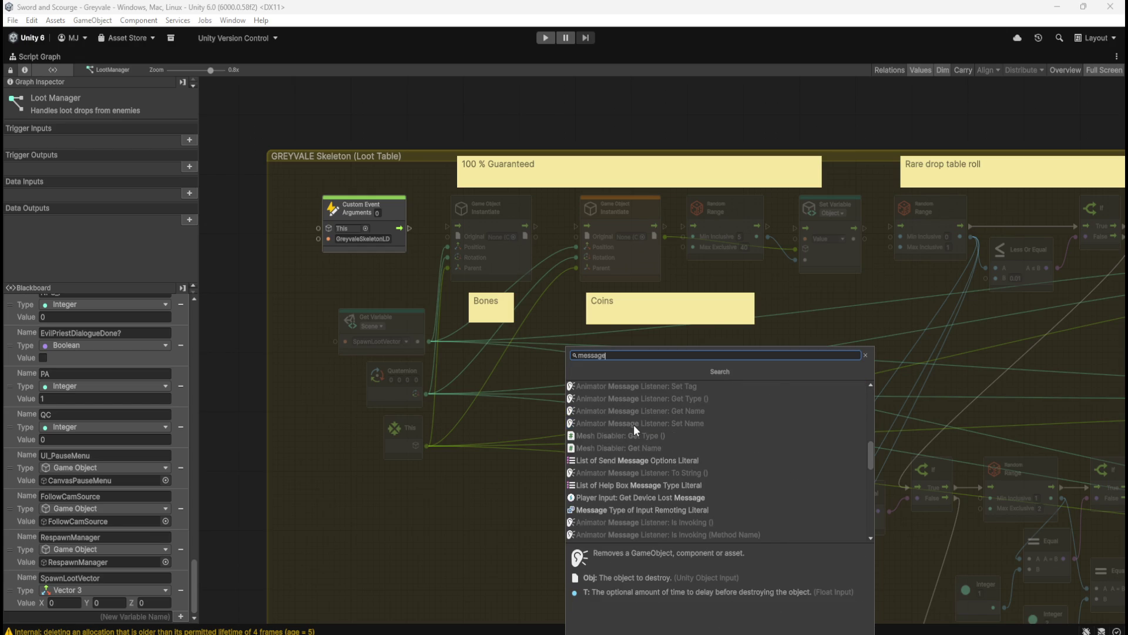
{"action": "key", "text": "Escape"}
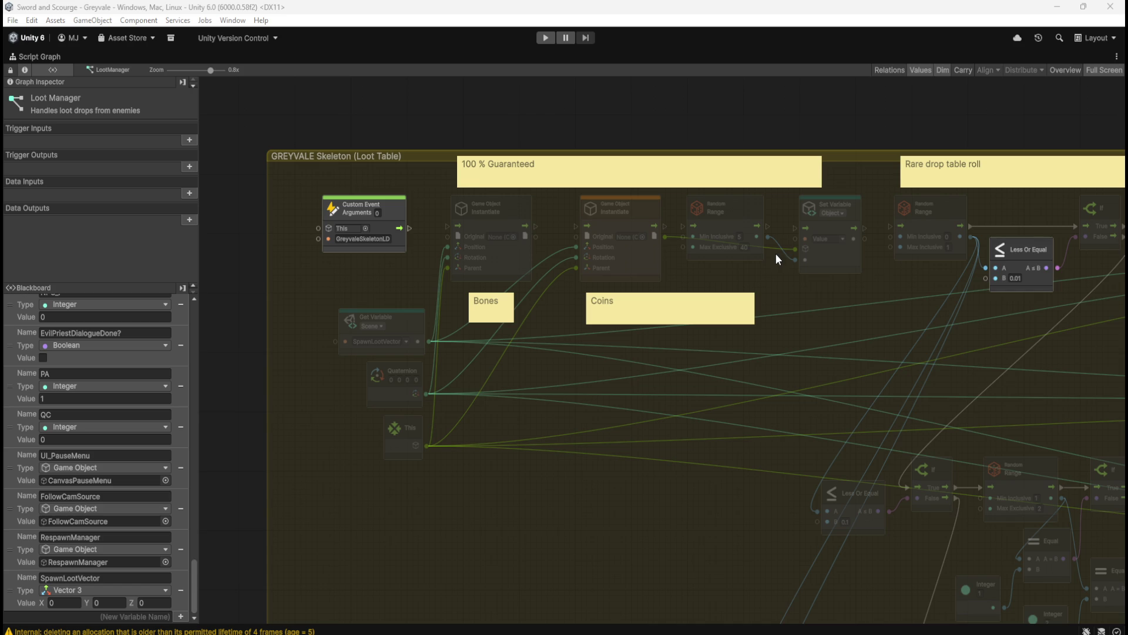
{"action": "right_click", "coordinate": [569, 374]}
- Add a Debug: Log node whose message is a String literal reading 'Bones dropped'
{"action": "left_click", "coordinate": [604, 378]}
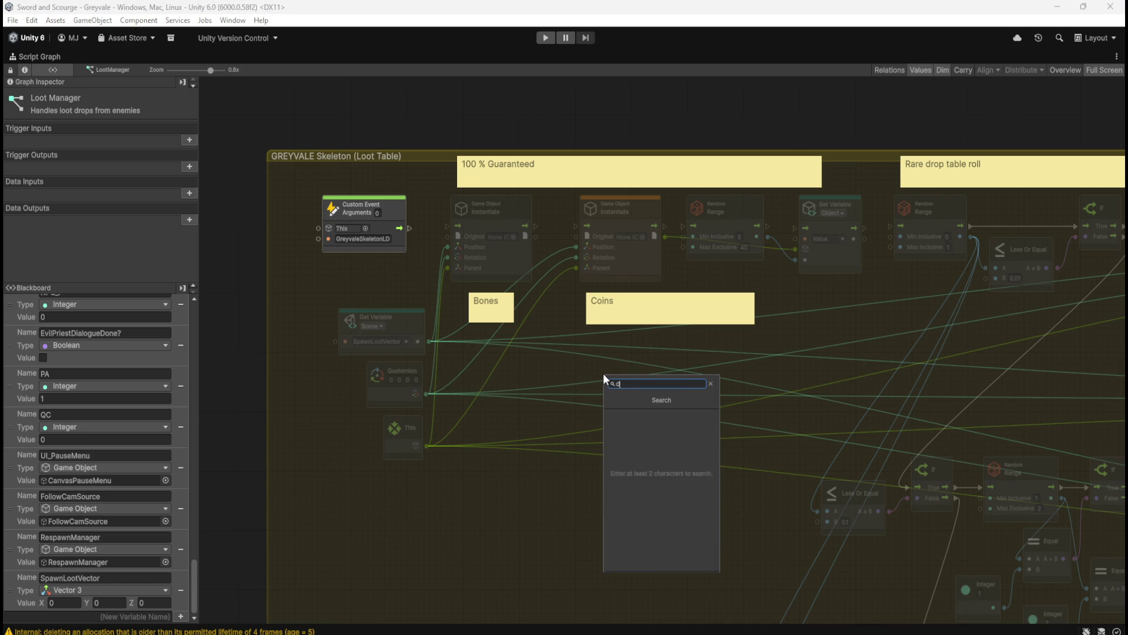
{"action": "type", "text": "debug"}
{"action": "key", "text": "Down"}
{"action": "key", "text": "Return"}
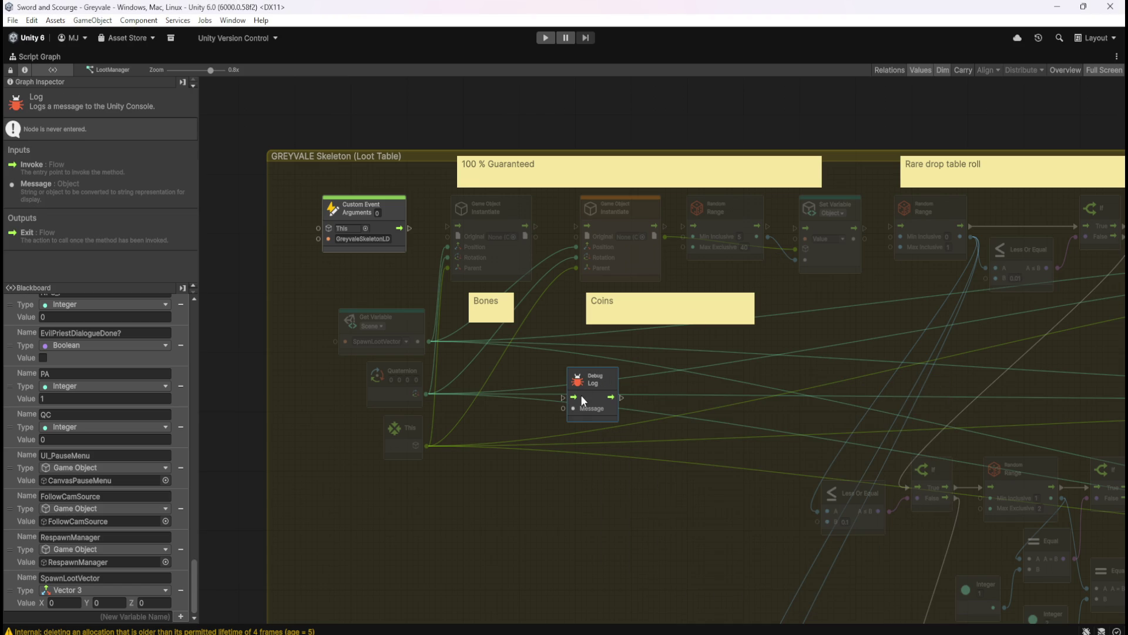
{"action": "left_click_drag", "start_coordinate": [561, 410], "coordinate": [540, 438]}
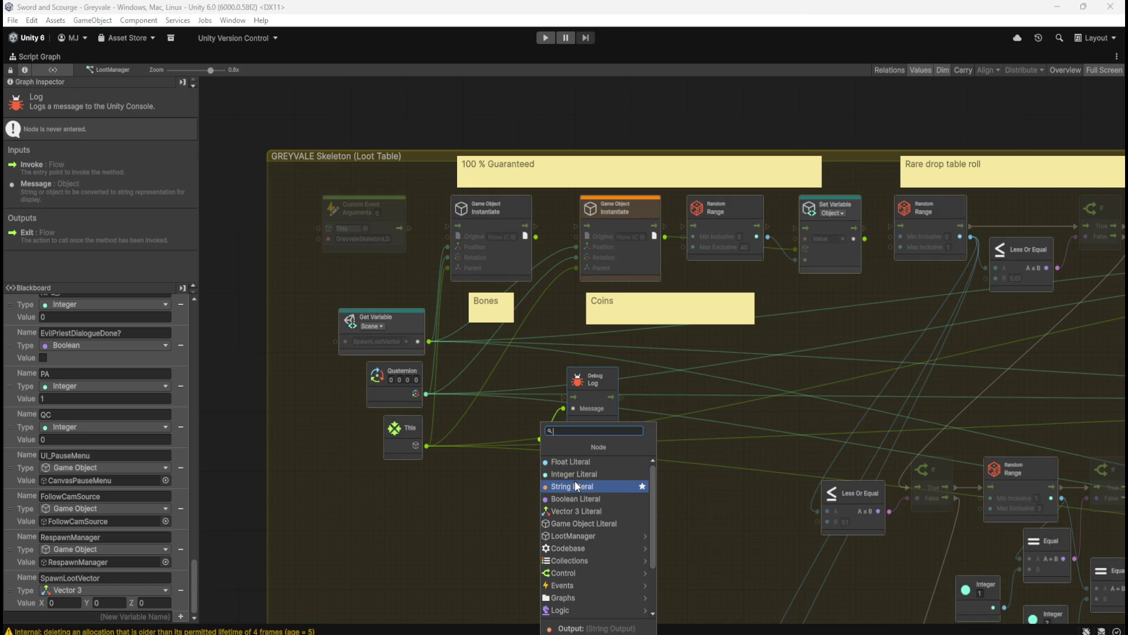
{"action": "left_click", "coordinate": [569, 473]}
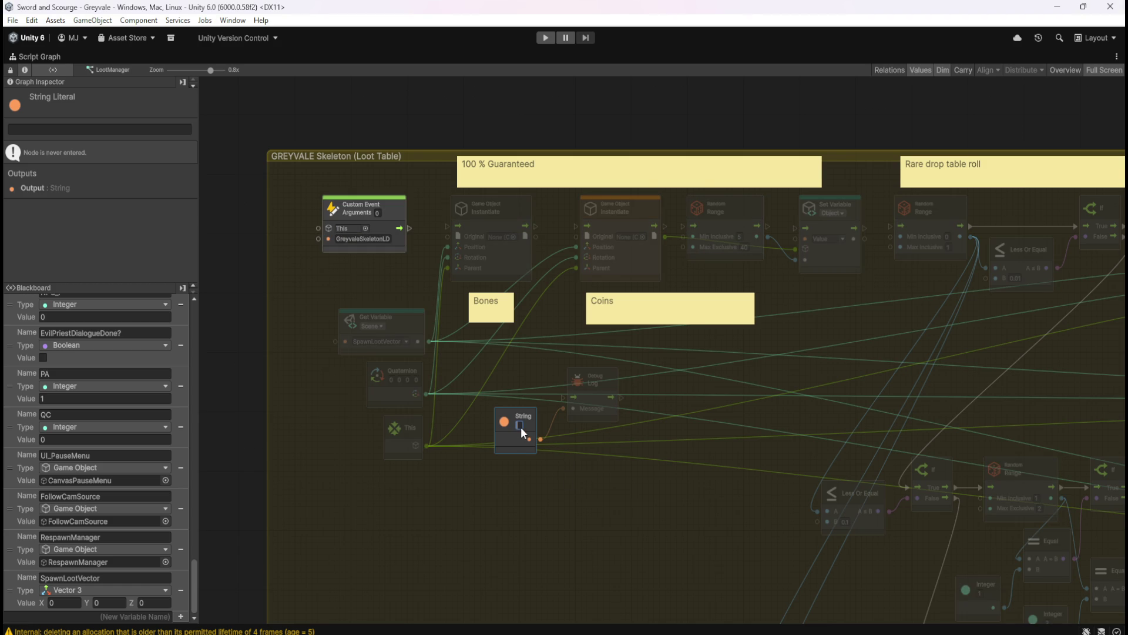
{"action": "type", "text": "Bones dro"}
{"action": "type", "text": "pped"}
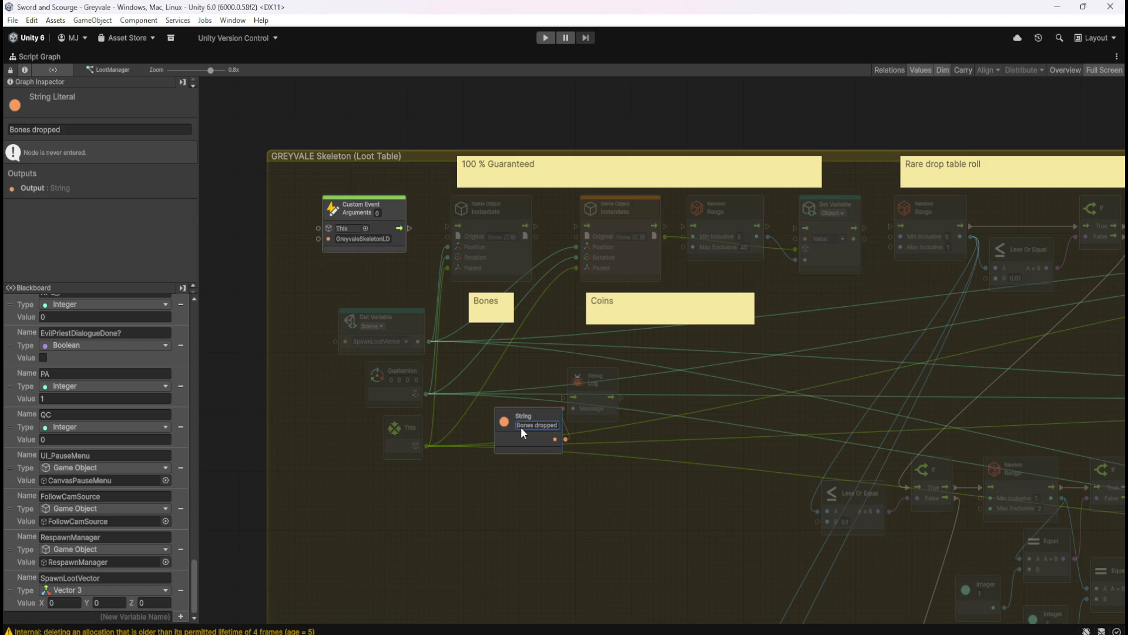
- Move the String and Debug Log pair down-right on the graph
{"action": "mouse_move", "coordinate": [510, 438]}
{"action": "left_mouse_down"}
{"action": "mouse_move", "coordinate": [490, 435]}
{"action": "mouse_move", "coordinate": [597, 412]}
{"action": "mouse_move", "coordinate": [584, 420]}
{"action": "mouse_move", "coordinate": [673, 434]}
{"action": "left_mouse_up"}
{"action": "left_click_drag", "start_coordinate": [701, 368], "coordinate": [767, 439]}
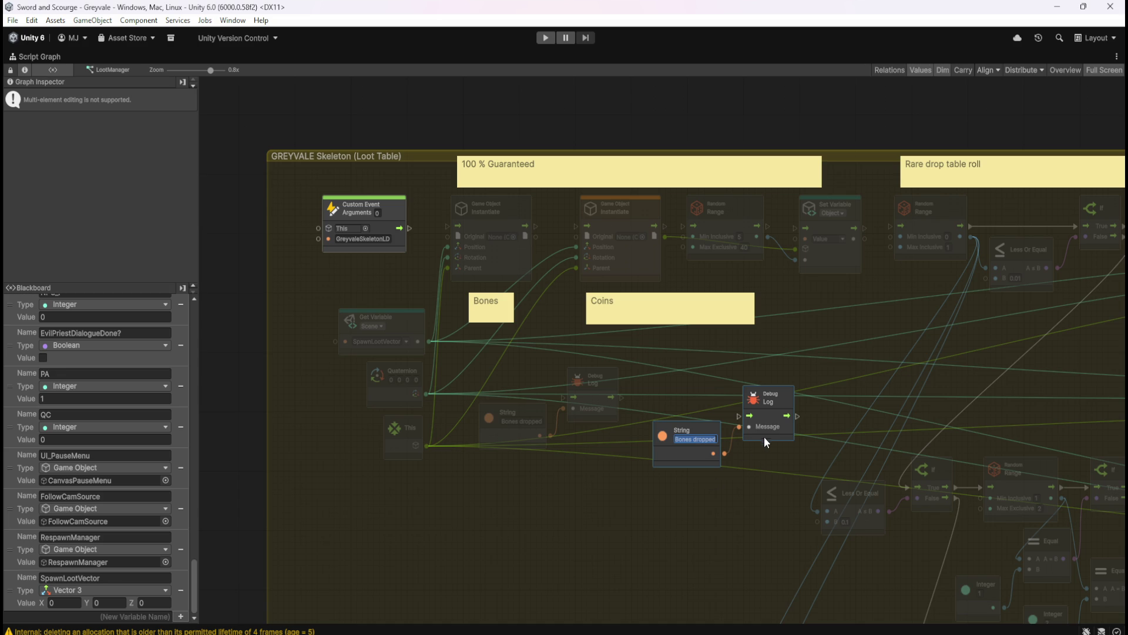
{"action": "left_click", "coordinate": [723, 496]}
{"action": "left_click", "coordinate": [699, 456]}
{"action": "right_click", "coordinate": [653, 483]}
- Add a String Concat (Str 0, Str 1) node and set the copied String to 'Coins' beside it
{"action": "left_click", "coordinate": [672, 492]}
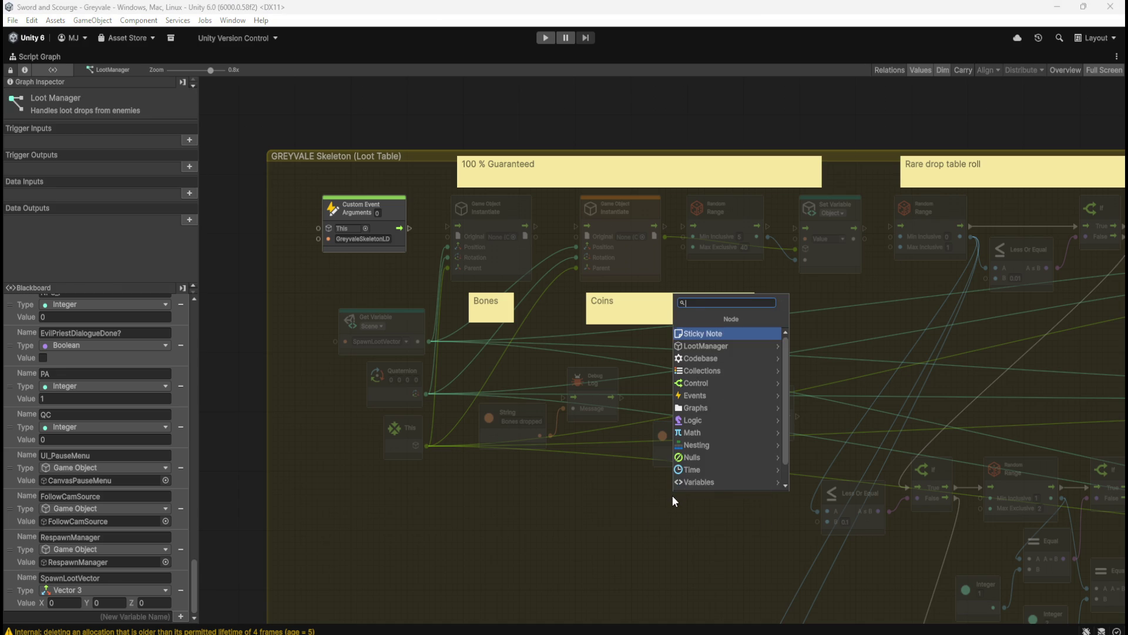
{"action": "type", "text": "concat"}
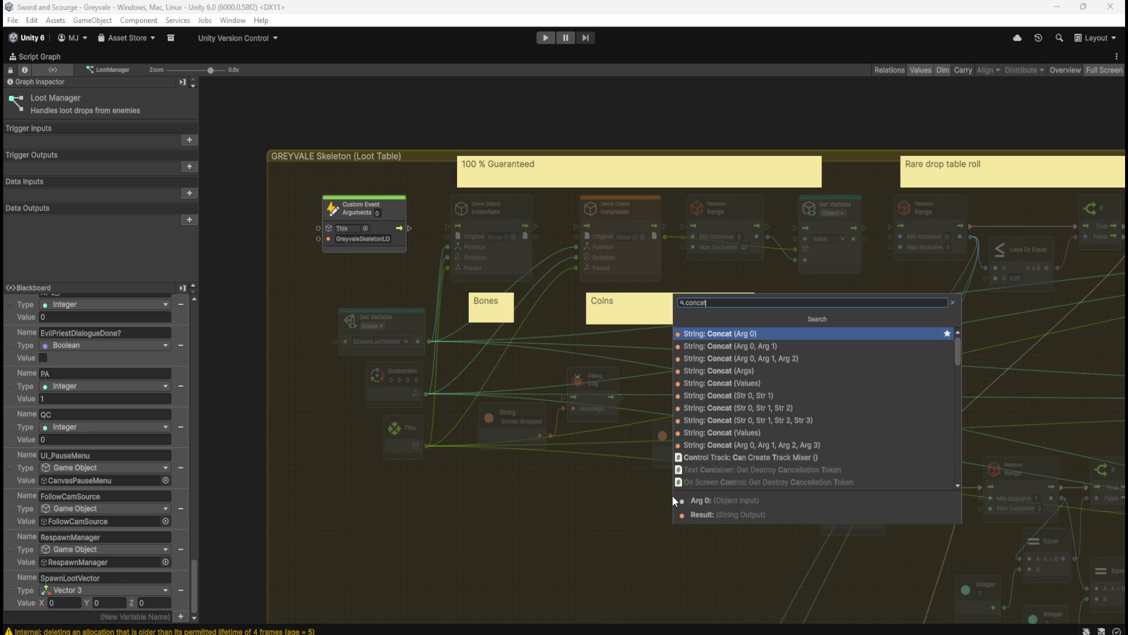
{"action": "key", "text": "Down"}
{"action": "key", "text": "Down"}
{"action": "key", "text": "Down"}
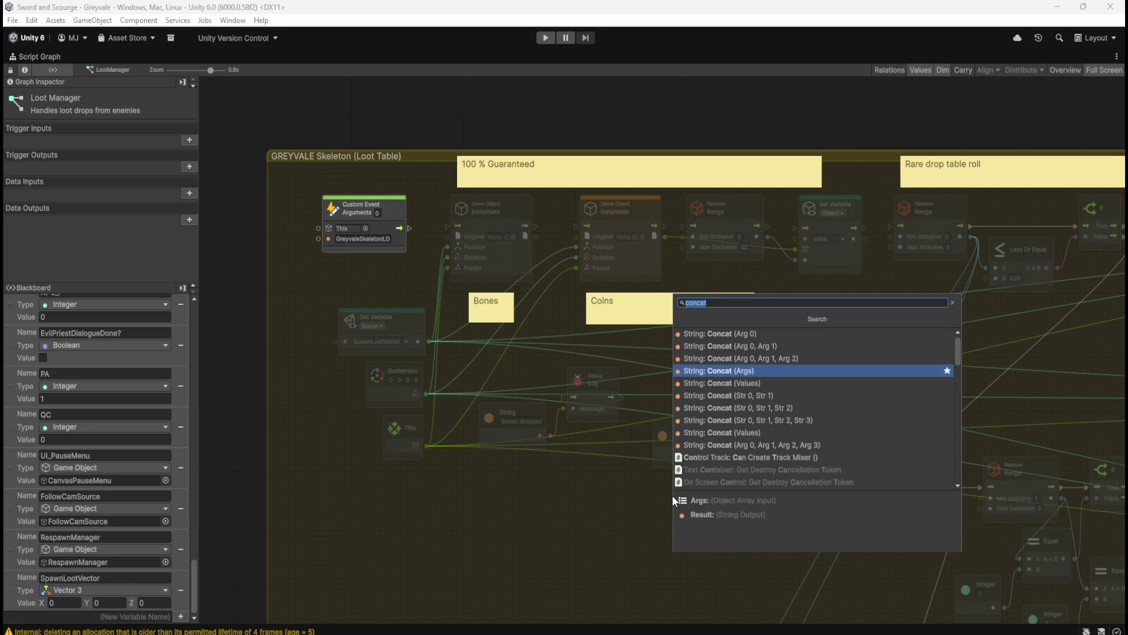
{"action": "key", "text": "Down"}
{"action": "key", "text": "Down"}
{"action": "key", "text": "Down"}
{"action": "key", "text": "Up"}
{"action": "key", "text": "Up"}
{"action": "key", "text": "Down"}
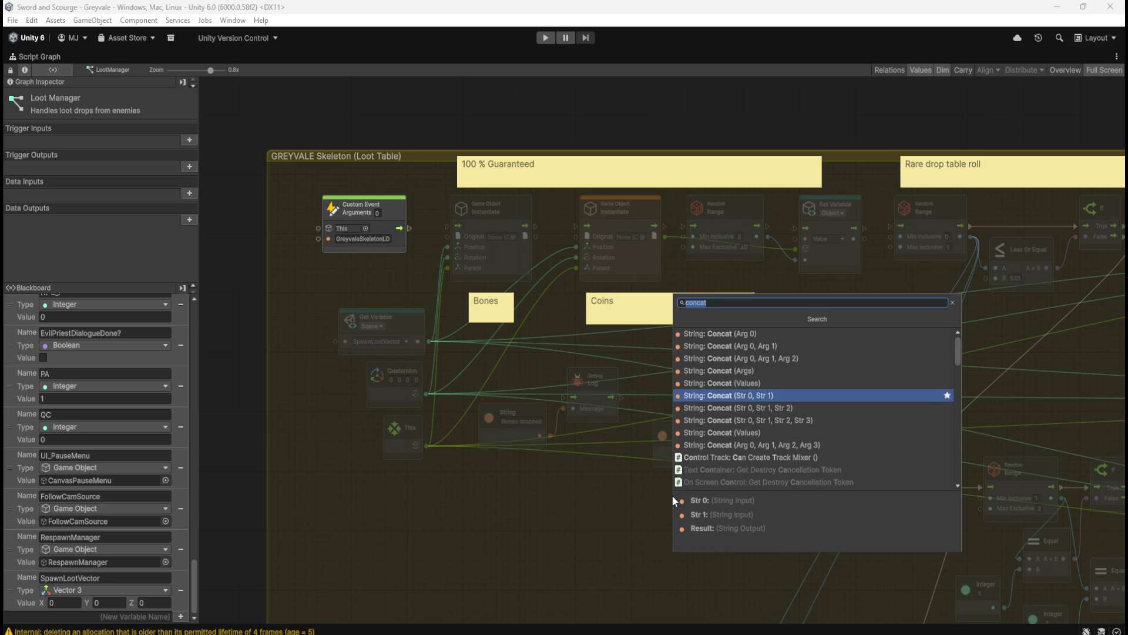
{"action": "key", "text": "Return"}
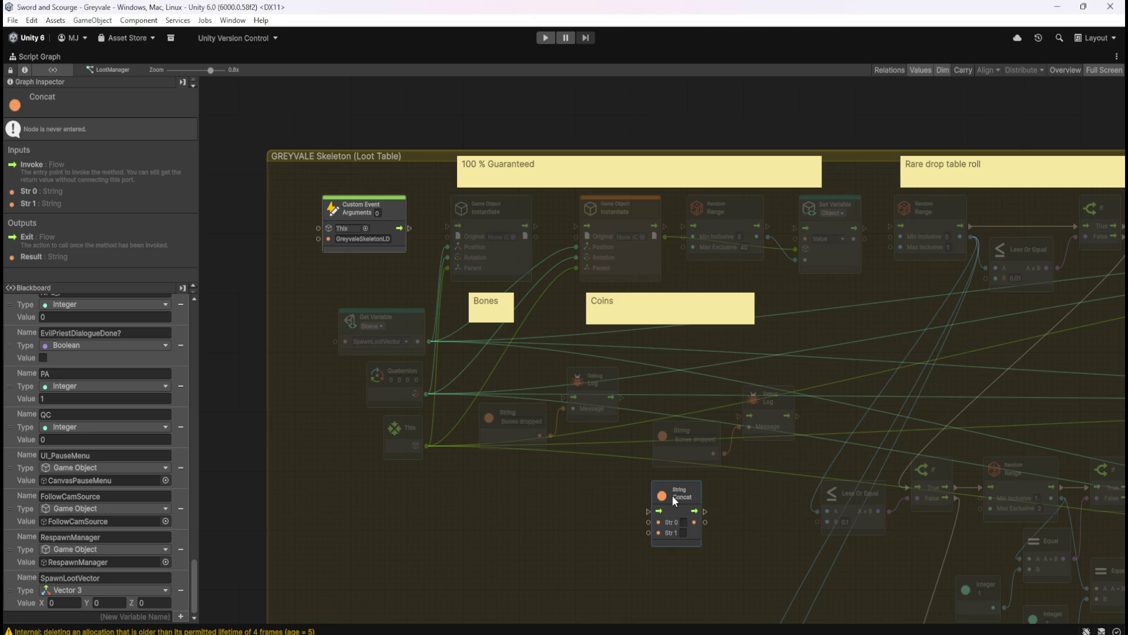
{"action": "left_click_drag", "start_coordinate": [682, 498], "coordinate": [675, 491]}
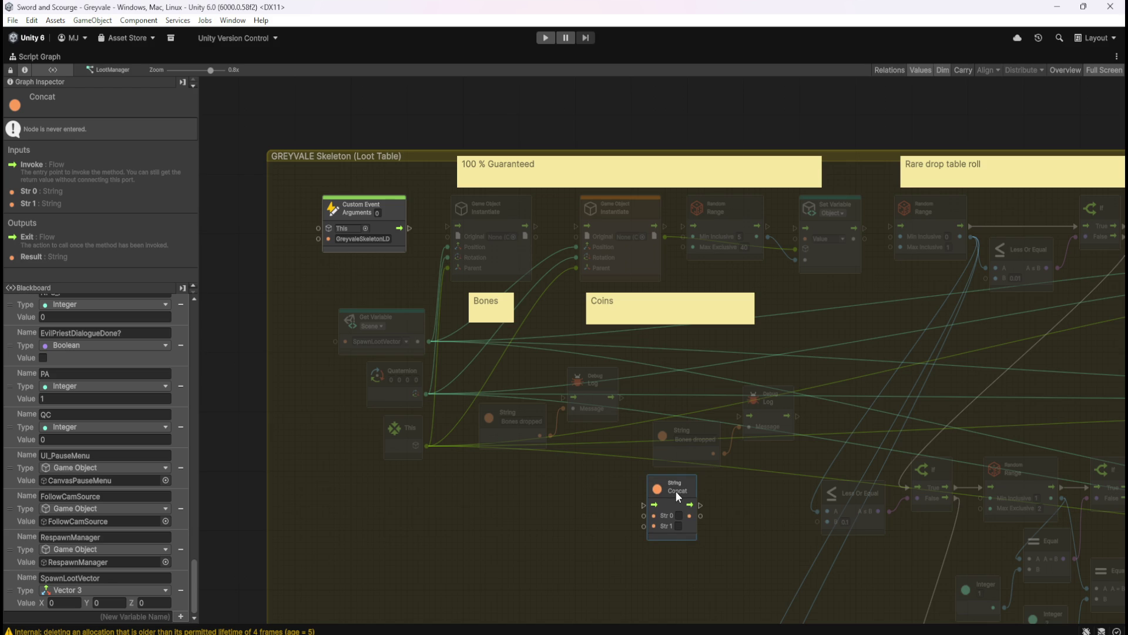
{"action": "type", "text": "Coins"}
{"action": "mouse_move", "coordinate": [671, 457]}
{"action": "left_mouse_down"}
{"action": "mouse_move", "coordinate": [610, 498]}
{"action": "mouse_move", "coordinate": [606, 521]}
{"action": "mouse_move", "coordinate": [643, 516]}
{"action": "left_mouse_up"}
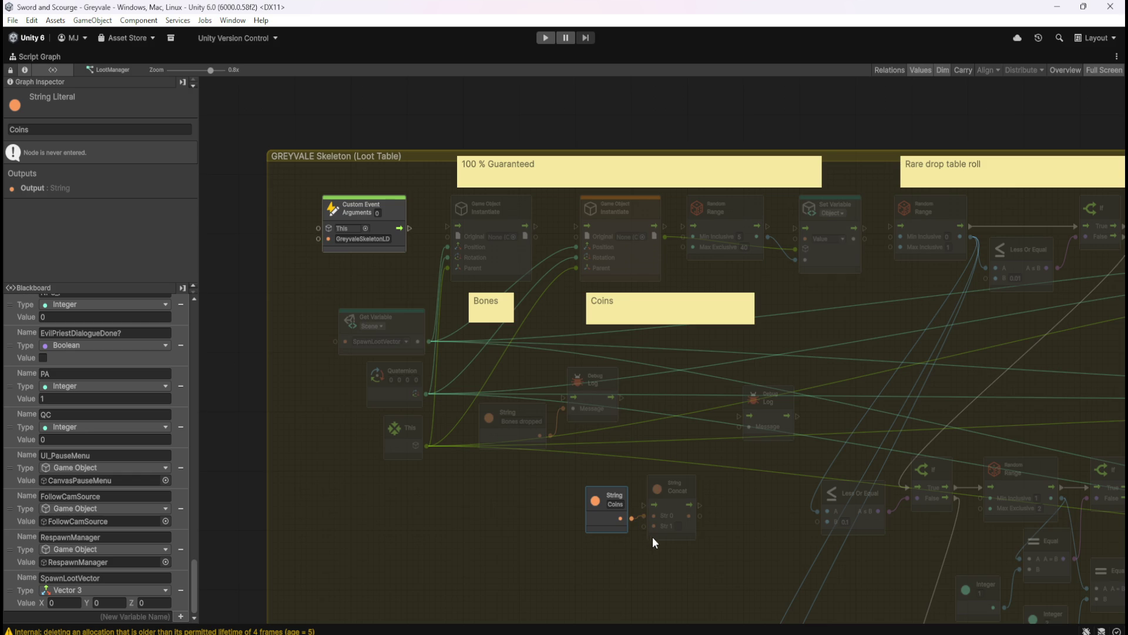
- Swap Concat for the three-input String Concat (Str 0, Str 1, Str 2) and set Str 1 to 'x'
{"action": "right_click", "coordinate": [687, 533]}
{"action": "left_click", "coordinate": [708, 542]}
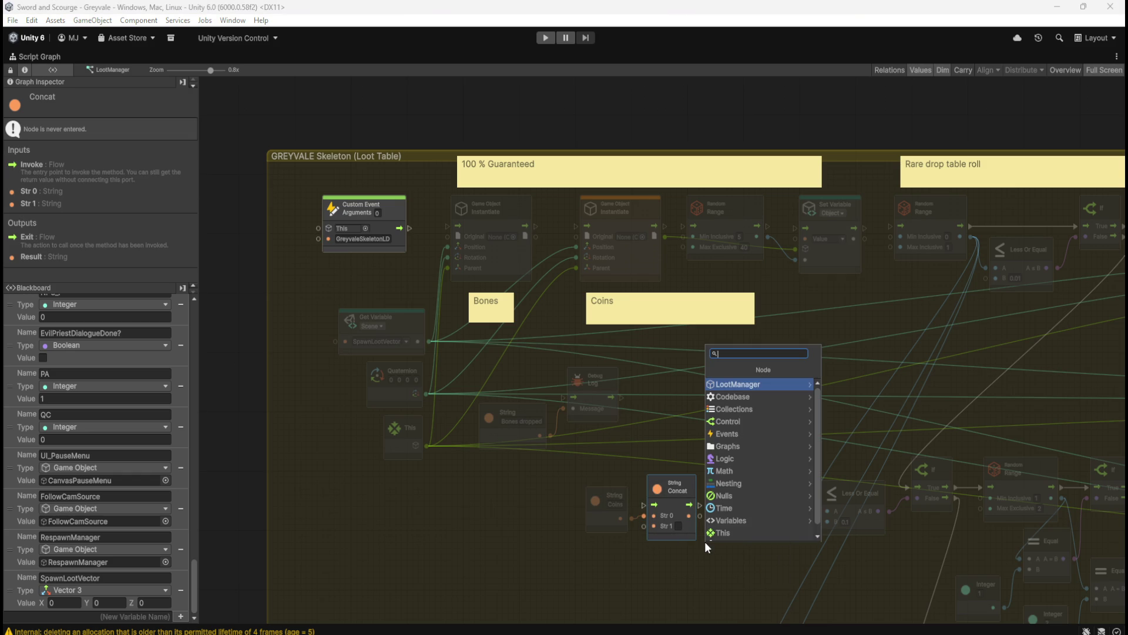
{"action": "type", "text": "cor"}
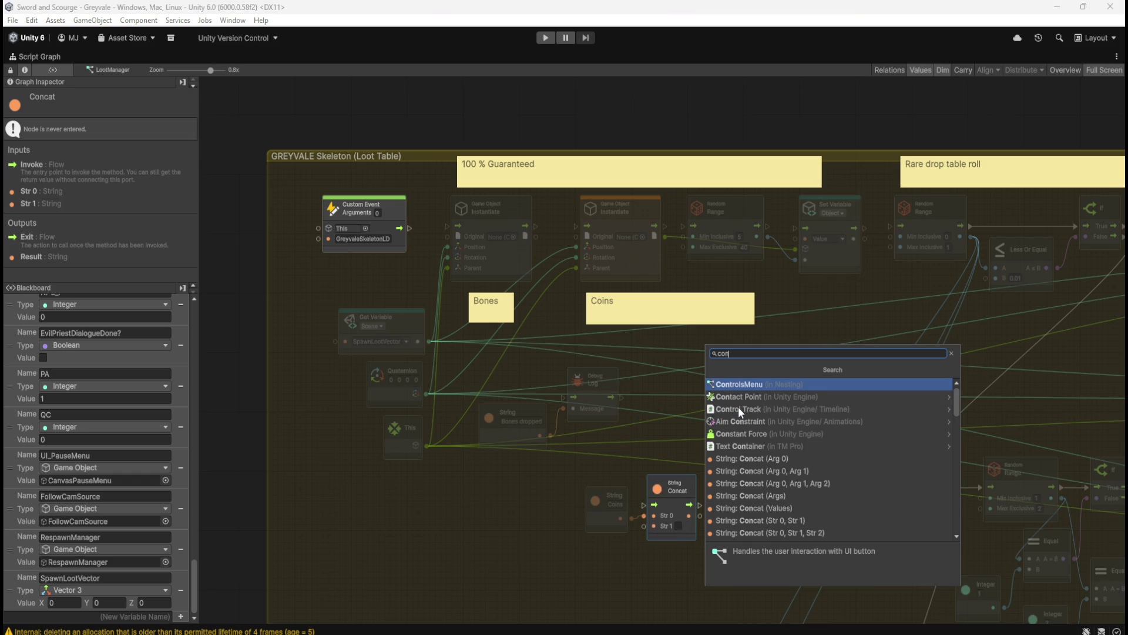
{"action": "key", "text": "Down"}
{"action": "key", "text": "Down"}
{"action": "key", "text": "Down"}
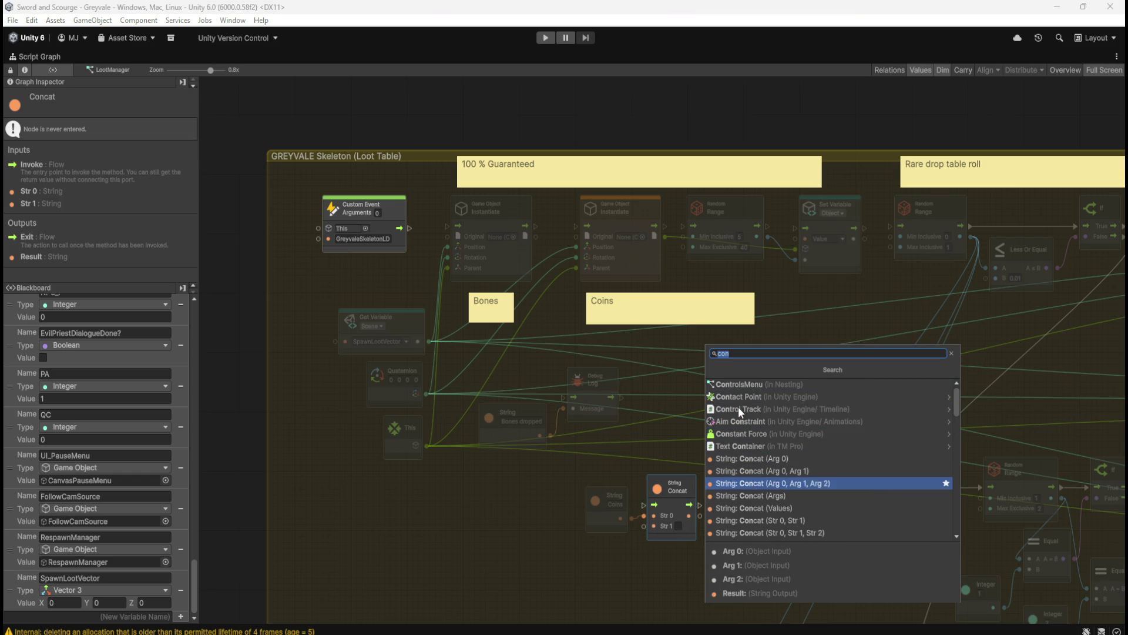
{"action": "key", "text": "Down"}
{"action": "key", "text": "Down"}
{"action": "key", "text": "Down"}
{"action": "key", "text": "Up"}
{"action": "key", "text": "Up"}
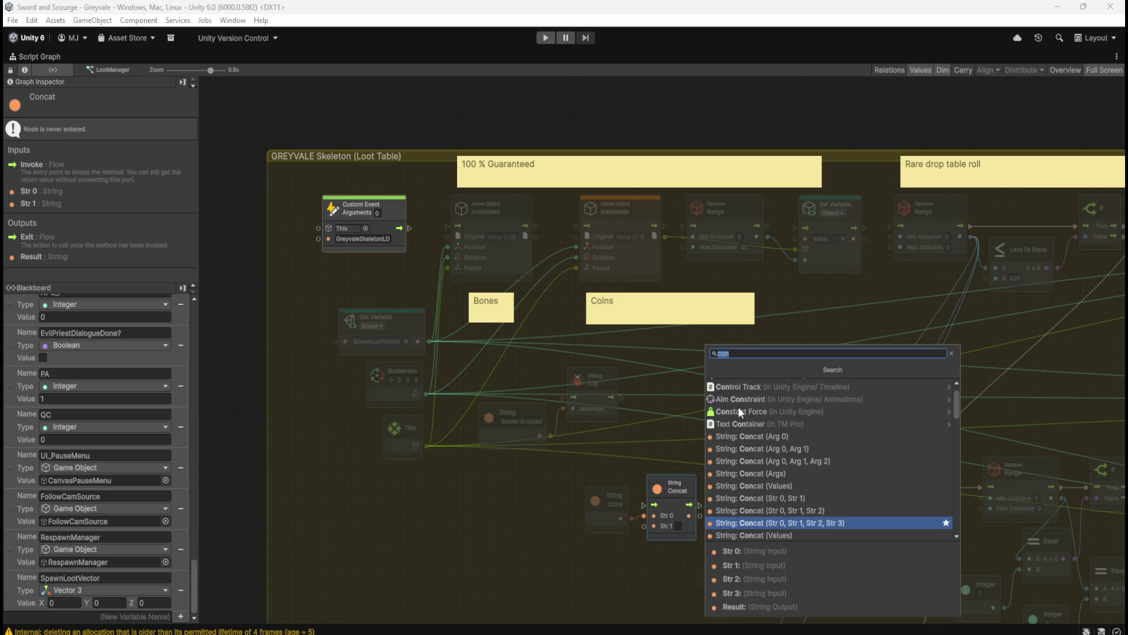
{"action": "key", "text": "Return"}
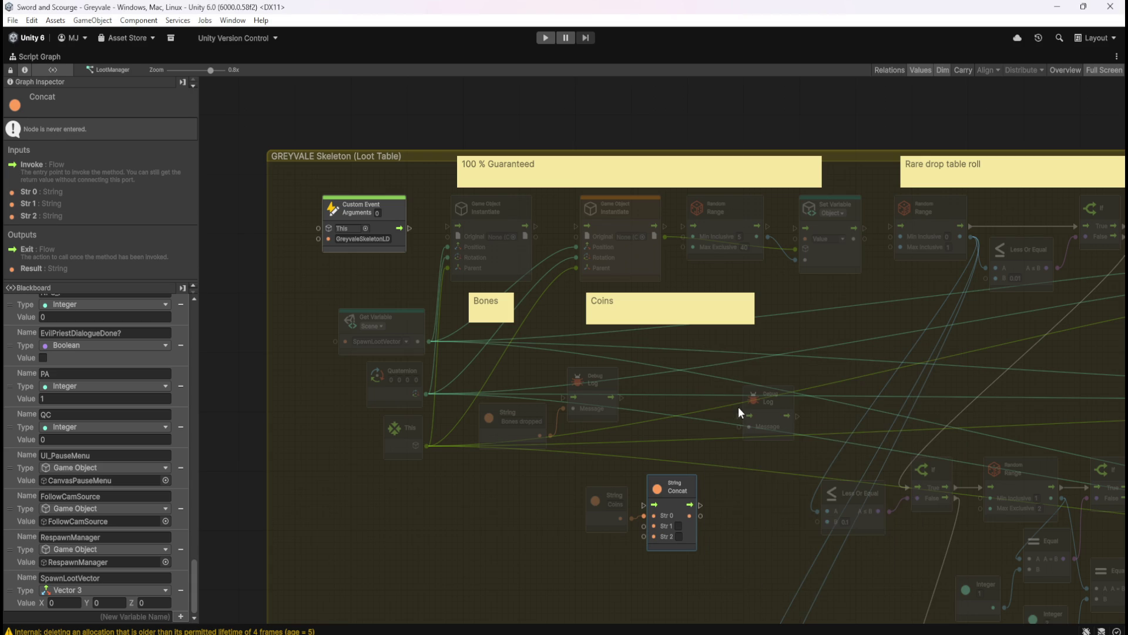
{"action": "left_click", "coordinate": [721, 517]}
{"action": "left_click", "coordinate": [683, 526]}
{"action": "type", "text": "x"}
{"action": "left_click", "coordinate": [724, 537]}
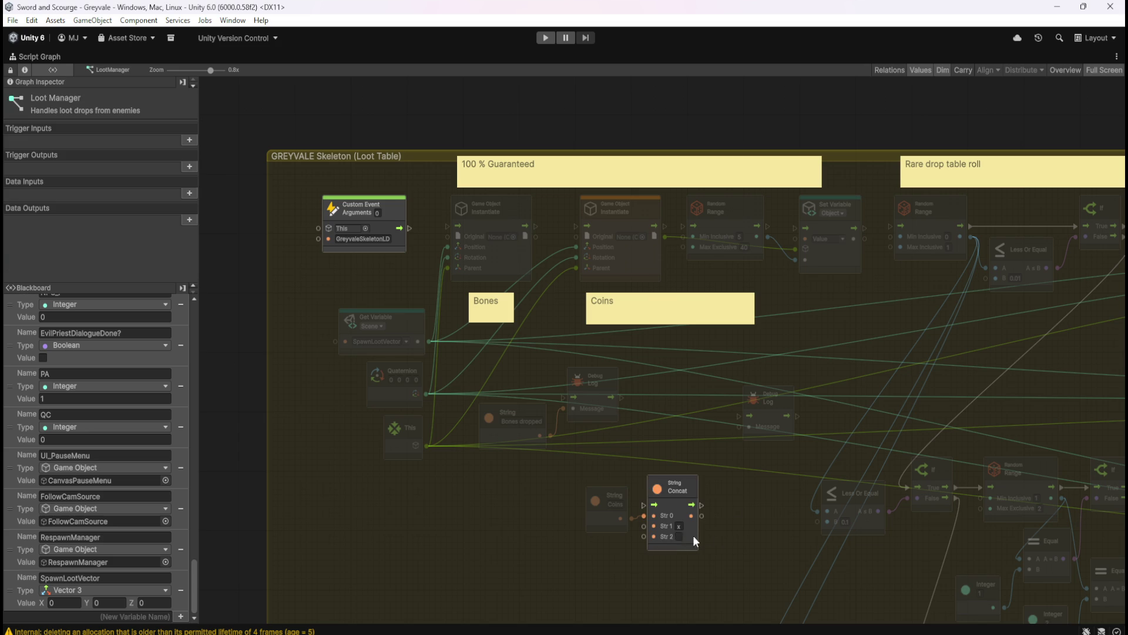
- Add an Integer To String node fed by Random Range's result
{"action": "left_click_drag", "start_coordinate": [767, 238], "coordinate": [542, 541]}
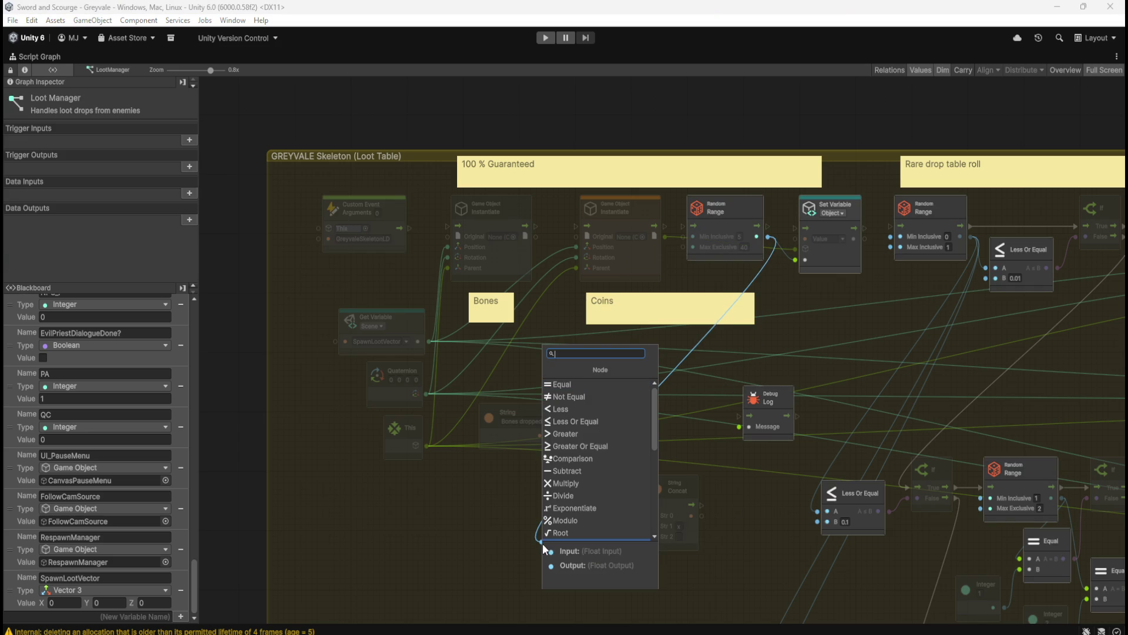
{"action": "left_click", "coordinate": [503, 534]}
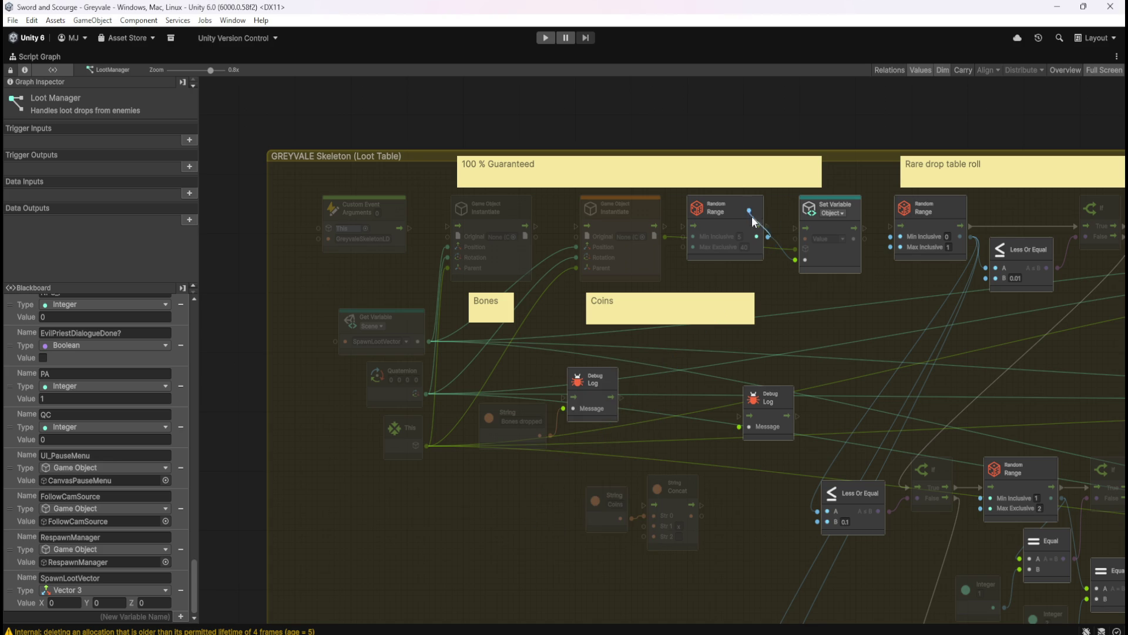
{"action": "left_click", "coordinate": [747, 210]}
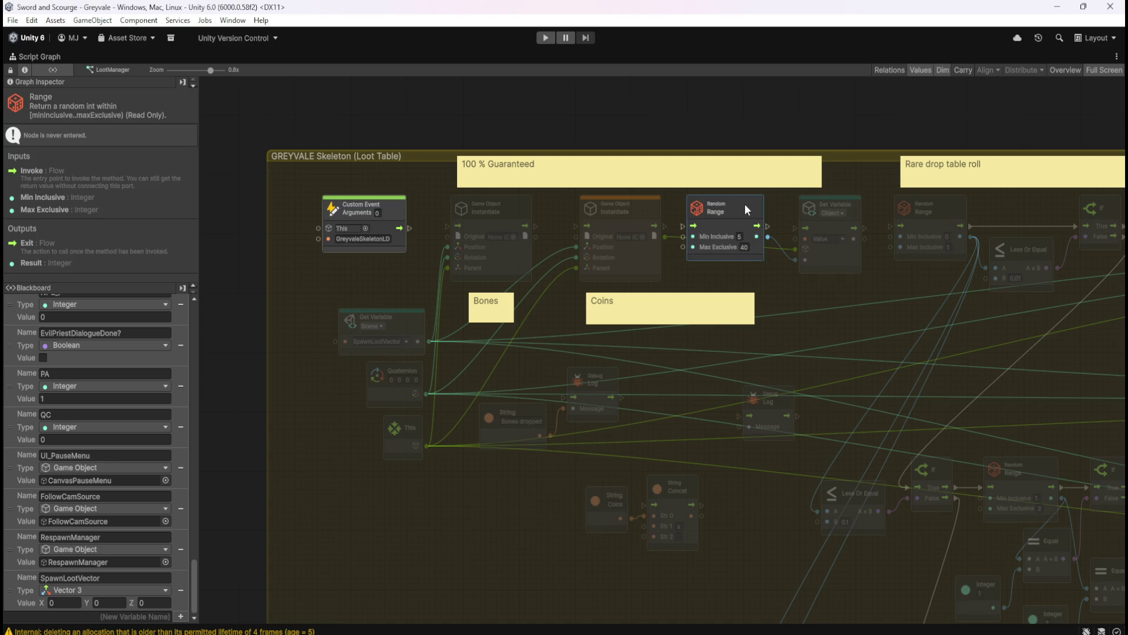
{"action": "mouse_move", "coordinate": [770, 238]}
{"action": "left_mouse_down"}
{"action": "mouse_move", "coordinate": [616, 491]}
{"action": "mouse_move", "coordinate": [568, 543]}
{"action": "left_mouse_up"}
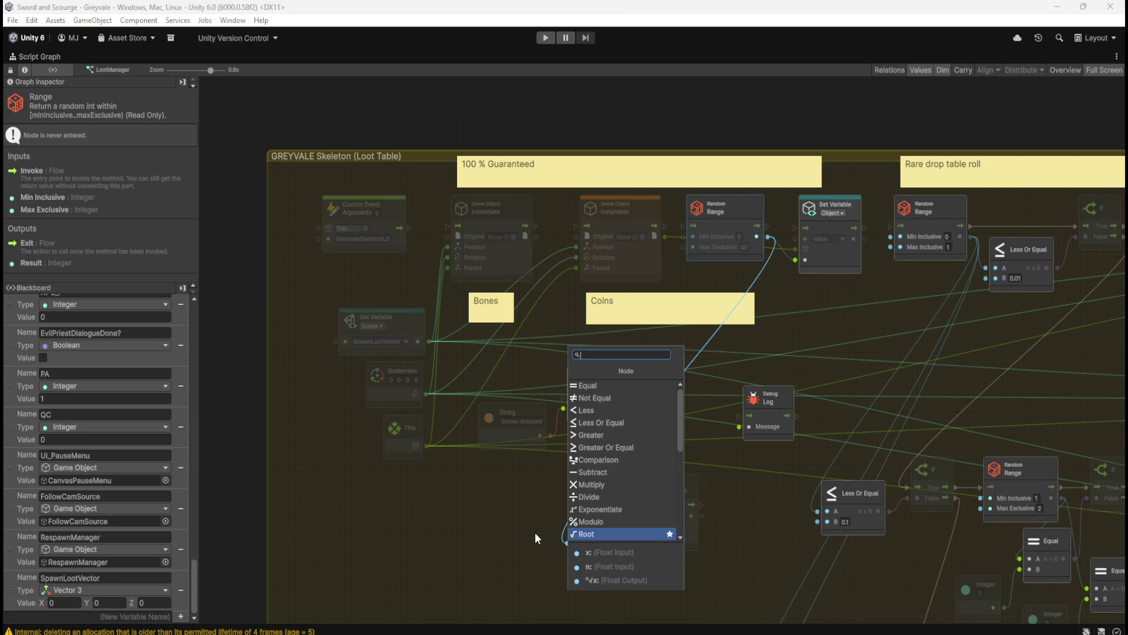
{"action": "type", "text": "string"}
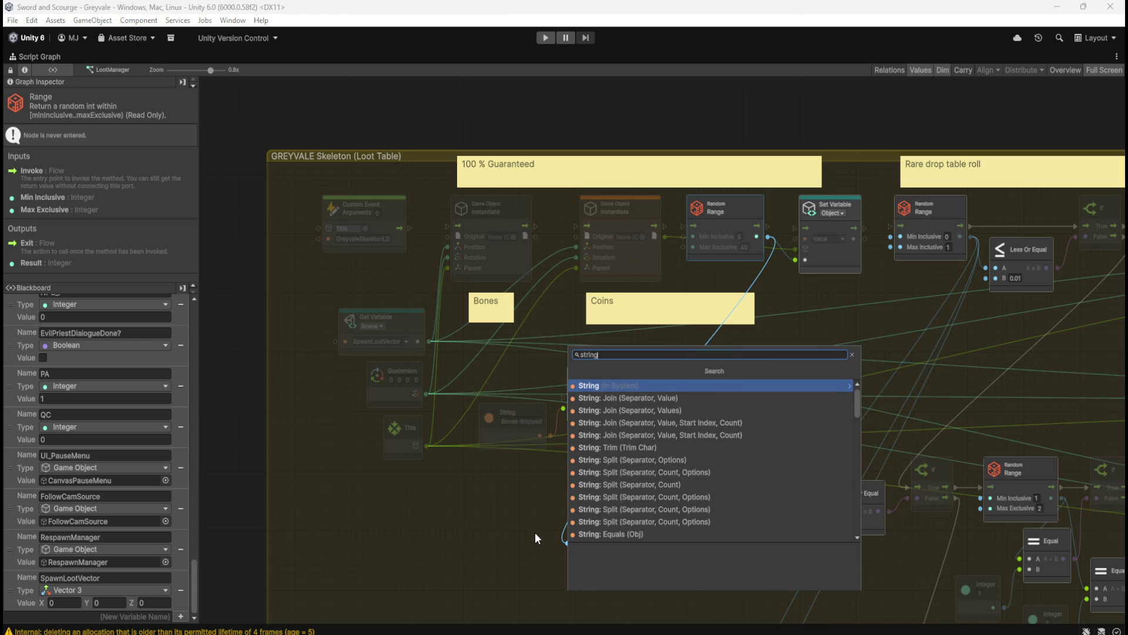
{"action": "key", "text": "ctrl+a"}
{"action": "type", "text": "integer to s"}
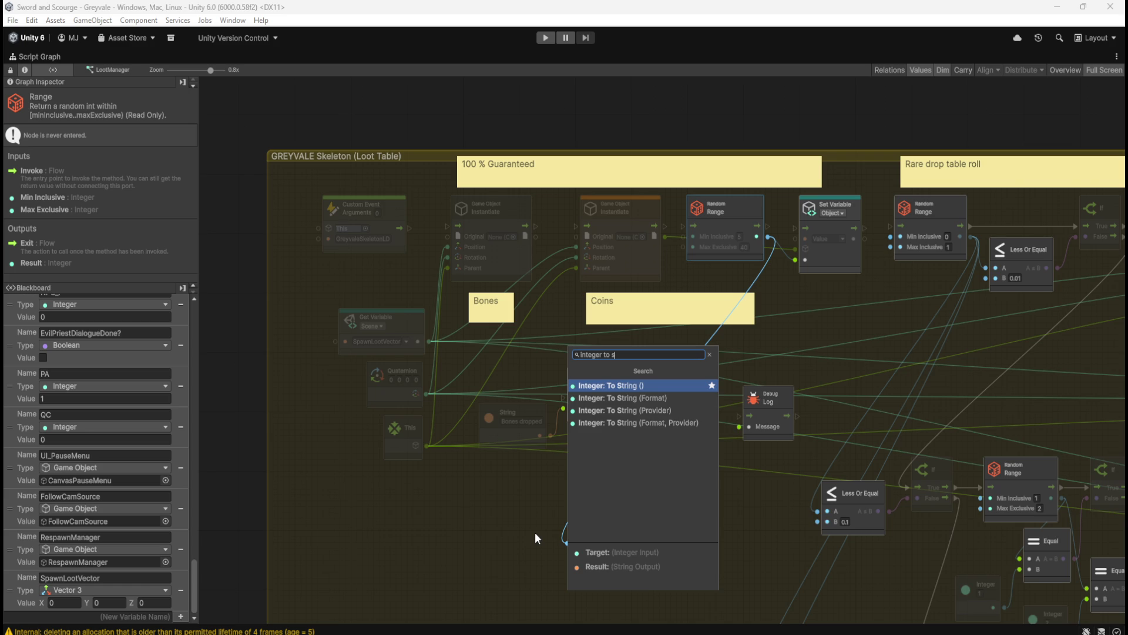
{"action": "key", "text": "Return"}
{"action": "mouse_move", "coordinate": [608, 541]}
{"action": "left_mouse_down"}
{"action": "mouse_move", "coordinate": [566, 555]}
{"action": "mouse_move", "coordinate": [644, 537]}
{"action": "left_mouse_up"}
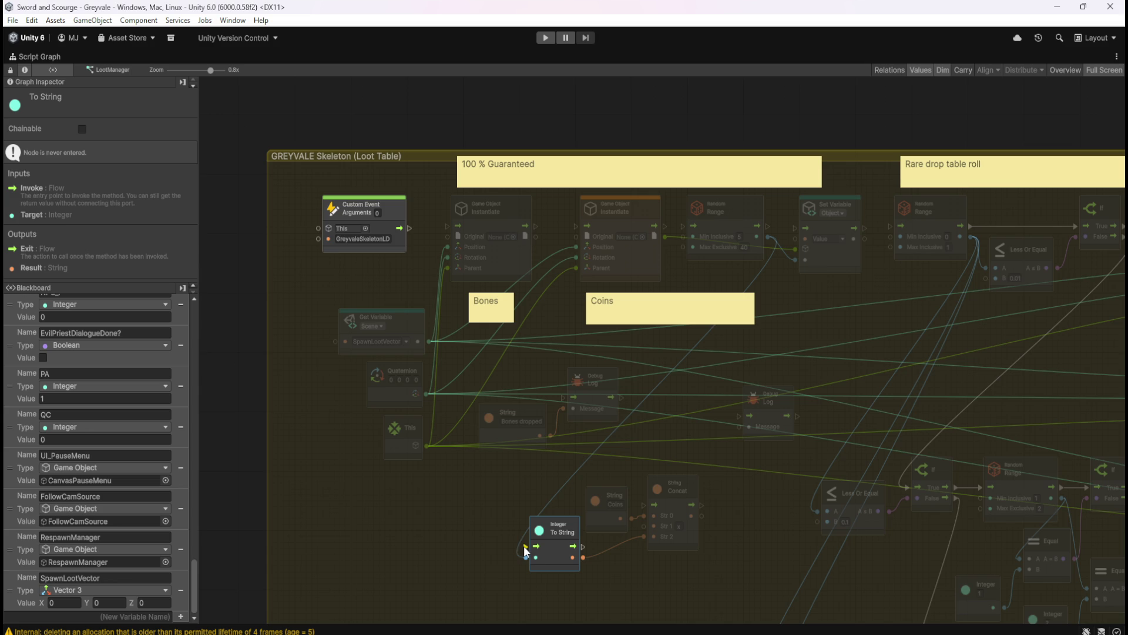
- Wire To String into the Concat node, and Concat's result and flow into the Debug Log
{"action": "left_click_drag", "start_coordinate": [584, 547], "coordinate": [645, 506]}
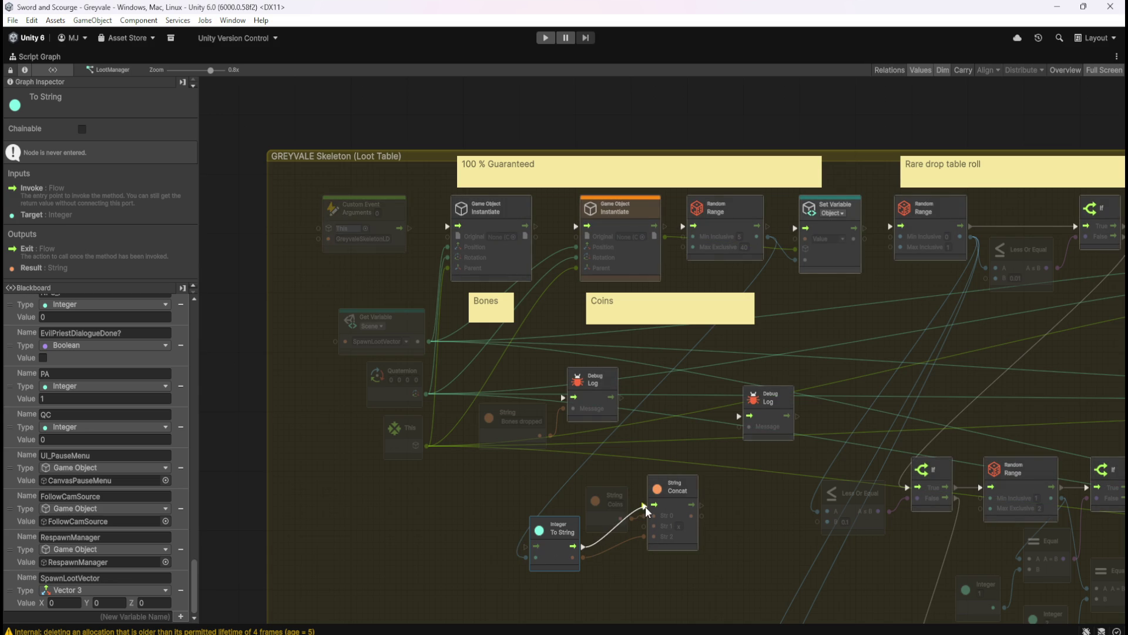
{"action": "mouse_move", "coordinate": [770, 424]}
{"action": "left_mouse_down"}
{"action": "mouse_move", "coordinate": [741, 513]}
{"action": "mouse_move", "coordinate": [715, 505]}
{"action": "left_mouse_up"}
{"action": "left_click_drag", "start_coordinate": [691, 515], "coordinate": [716, 515]}
{"action": "left_click", "coordinate": [717, 552]}
{"action": "left_click_drag", "start_coordinate": [641, 457], "coordinate": [591, 479]}
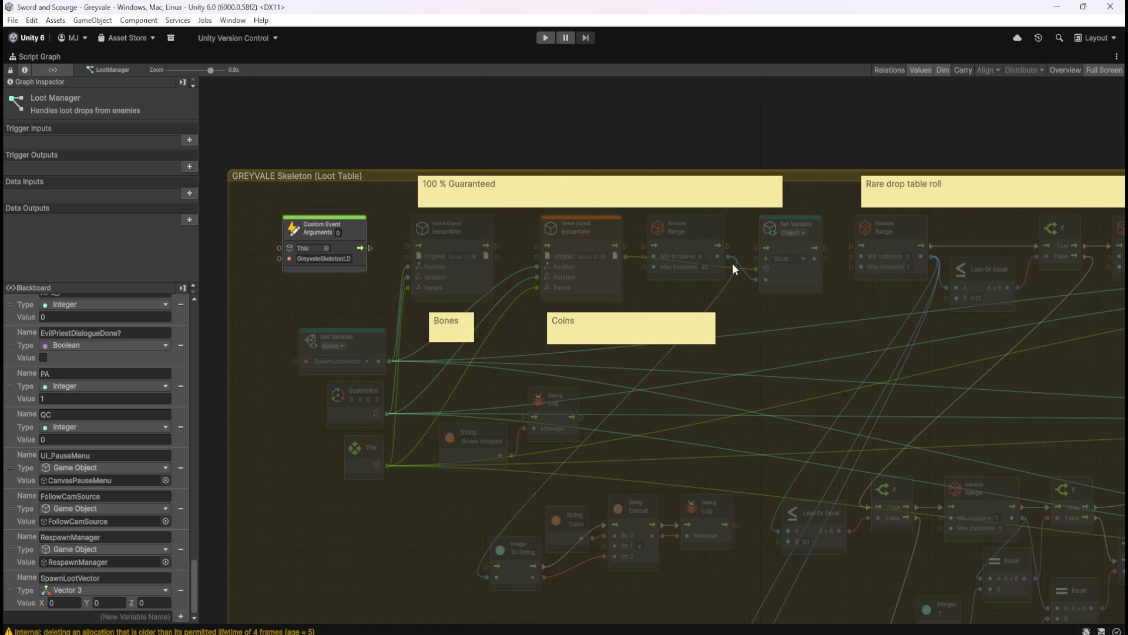
- Wire Random Range into Integer To String, and run Custom Event's flow through the Bones Debug Log onward
{"action": "mouse_move", "coordinate": [727, 245]}
{"action": "left_mouse_down"}
{"action": "mouse_move", "coordinate": [723, 282]}
{"action": "mouse_move", "coordinate": [486, 566]}
{"action": "left_mouse_up"}
{"action": "mouse_move", "coordinate": [369, 250]}
{"action": "left_mouse_down"}
{"action": "mouse_move", "coordinate": [446, 373]}
{"action": "mouse_move", "coordinate": [523, 418]}
{"action": "left_mouse_up"}
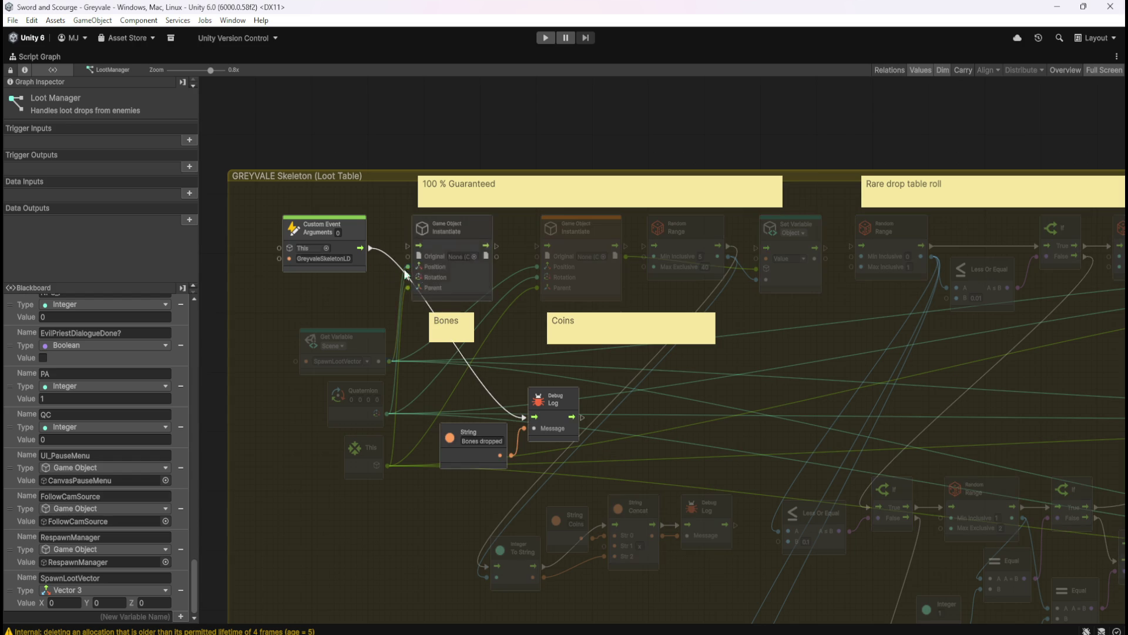
{"action": "mouse_move", "coordinate": [637, 408]}
{"action": "left_mouse_down"}
{"action": "mouse_move", "coordinate": [606, 417]}
{"action": "mouse_move", "coordinate": [611, 256]}
{"action": "left_mouse_up"}
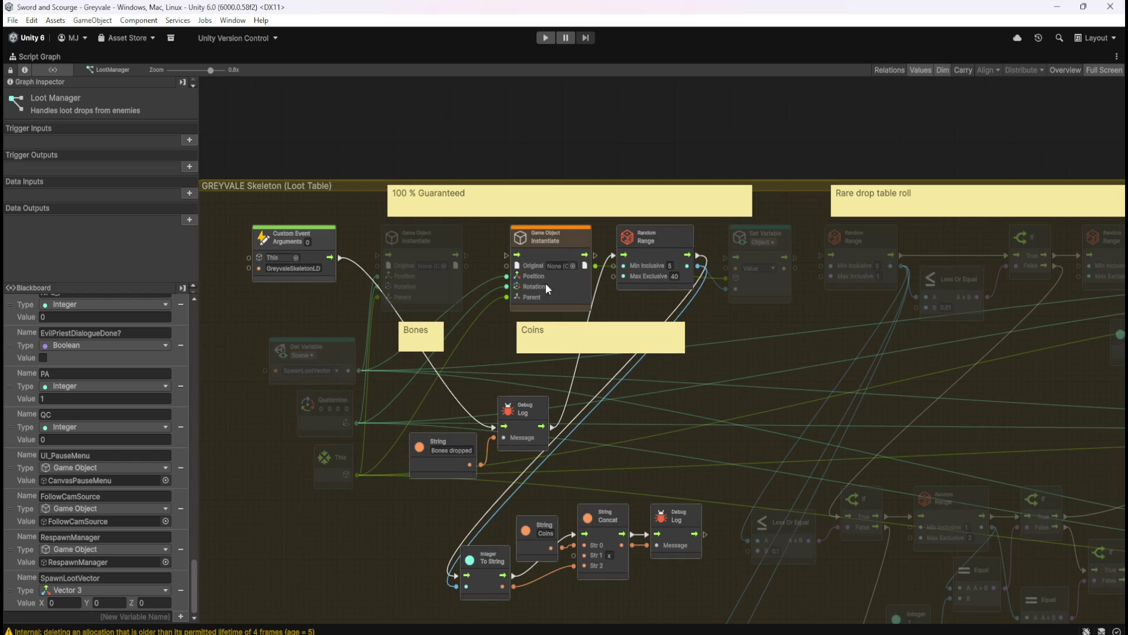
{"action": "left_click_drag", "start_coordinate": [703, 402], "coordinate": [574, 360]}
{"action": "mouse_move", "coordinate": [586, 486]}
{"action": "left_mouse_down"}
{"action": "mouse_move", "coordinate": [660, 242]}
{"action": "mouse_move", "coordinate": [702, 205]}
{"action": "left_mouse_up"}
- Box-select the Bones dropped String and Debug Log pair
{"action": "left_click_drag", "start_coordinate": [852, 362], "coordinate": [851, 295]}
{"action": "mouse_move", "coordinate": [895, 328]}
{"action": "left_mouse_down"}
{"action": "mouse_move", "coordinate": [783, 200]}
{"action": "mouse_move", "coordinate": [941, 284]}
{"action": "left_mouse_up"}
{"action": "left_click_drag", "start_coordinate": [351, 343], "coordinate": [452, 276]}
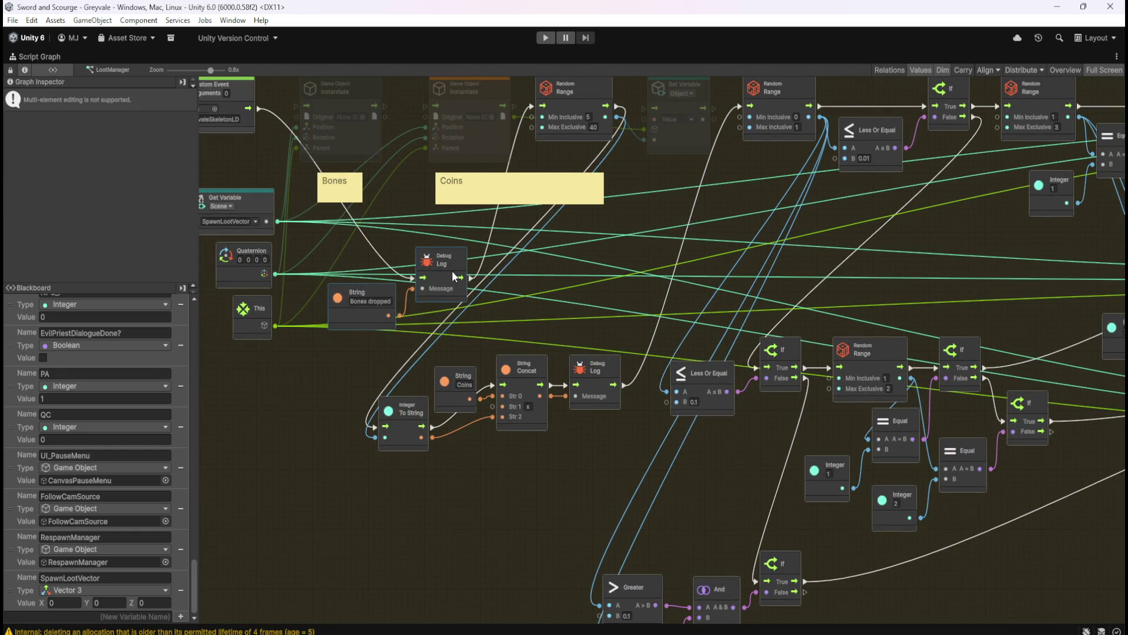
- Paste copies of the String/Debug Log pair beside the gem Instantiate nodes
{"action": "left_click_drag", "start_coordinate": [886, 294], "coordinate": [432, 346]}
{"action": "mouse_move", "coordinate": [1024, 297]}
{"action": "left_mouse_down"}
{"action": "mouse_move", "coordinate": [757, 196]}
{"action": "mouse_move", "coordinate": [764, 254]}
{"action": "left_mouse_up"}
{"action": "key", "text": "ctrl+v"}
{"action": "left_click_drag", "start_coordinate": [725, 348], "coordinate": [805, 207]}
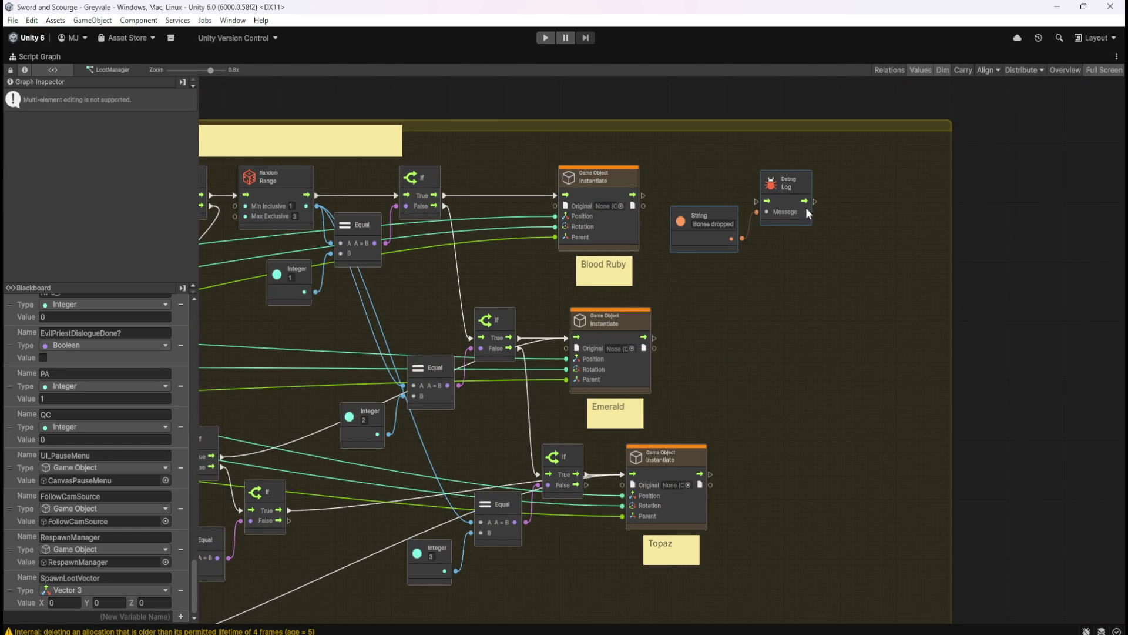
{"action": "key", "text": "ctrl+z"}
{"action": "mouse_move", "coordinate": [719, 354]}
{"action": "left_mouse_down"}
{"action": "mouse_move", "coordinate": [838, 393]}
{"action": "mouse_move", "coordinate": [703, 346]}
{"action": "mouse_move", "coordinate": [838, 479]}
{"action": "mouse_move", "coordinate": [849, 508]}
{"action": "left_mouse_up"}
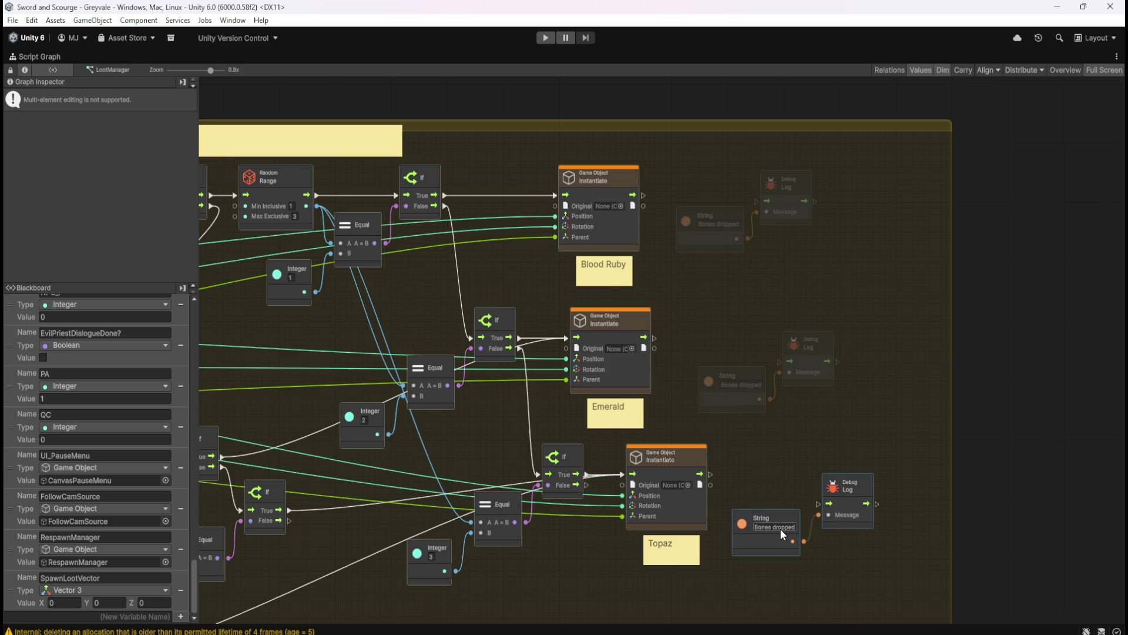
- Rename the copied strings Topaz, Emerald and Blood Ruby, and unlink Blood Ruby's If connection
{"action": "type", "text": "Topaz"}
{"action": "left_click", "coordinate": [740, 385]}
{"action": "type", "text": "Emerald"}
{"action": "left_click", "coordinate": [718, 224]}
{"action": "type", "text": "Blood Ruby"}
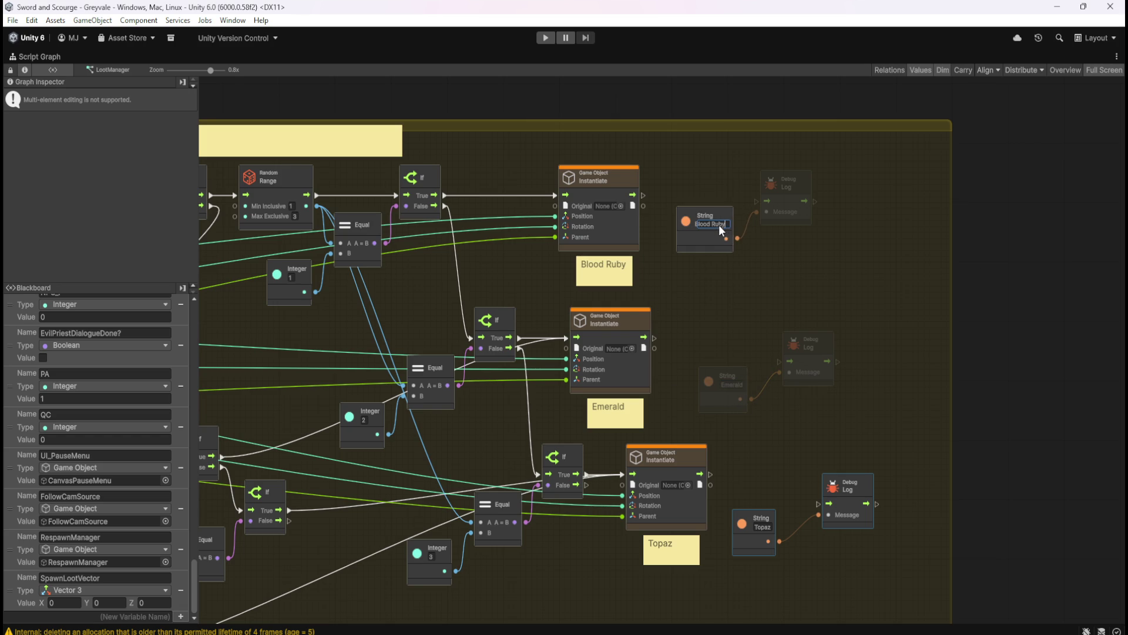
{"action": "left_click", "coordinate": [750, 249]}
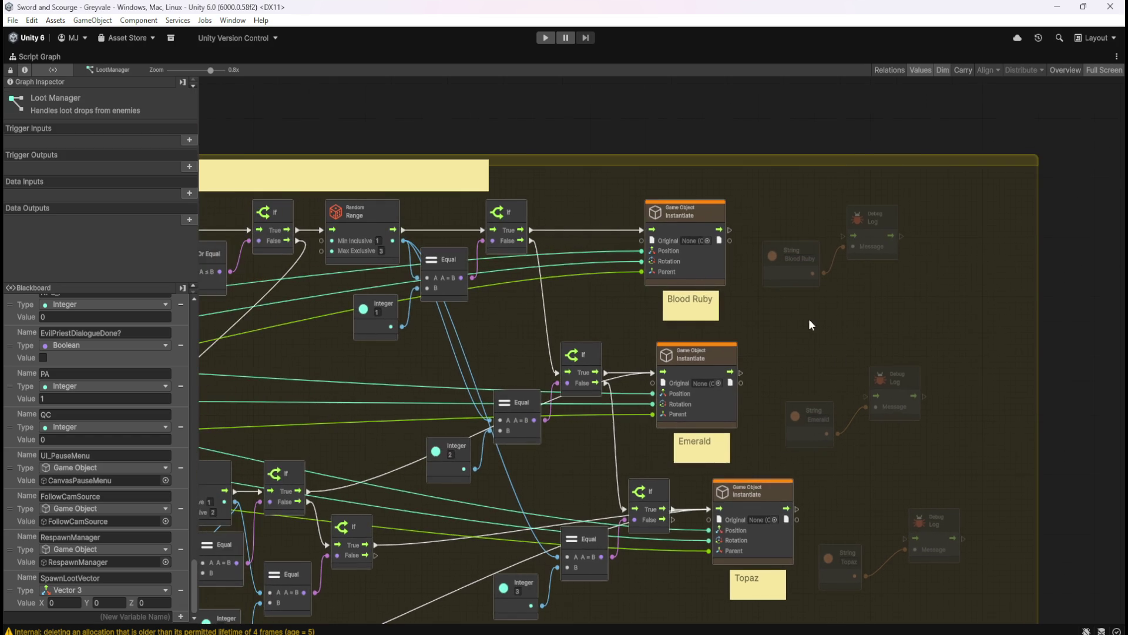
{"action": "left_click_drag", "start_coordinate": [721, 261], "coordinate": [809, 319]}
{"action": "right_click", "coordinate": [640, 231]}
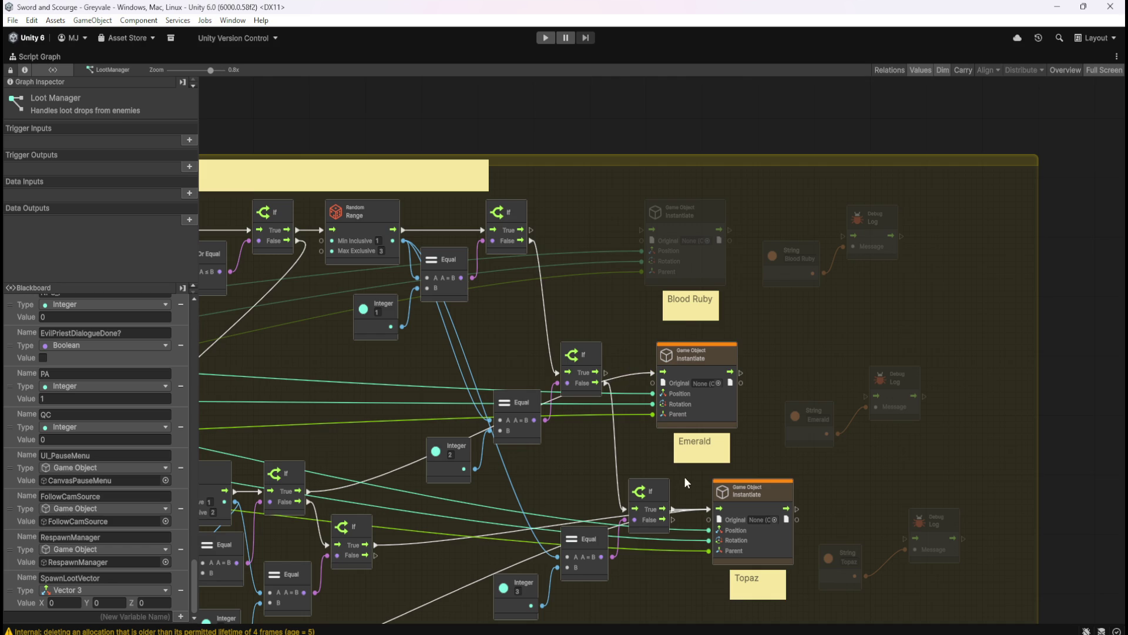
- Connect the Blood Ruby, Emerald and Topaz If True ports to their own Debug Log inputs
{"action": "scroll", "coordinate": [691, 403], "scroll_direction": "down", "scroll_amount": 4}
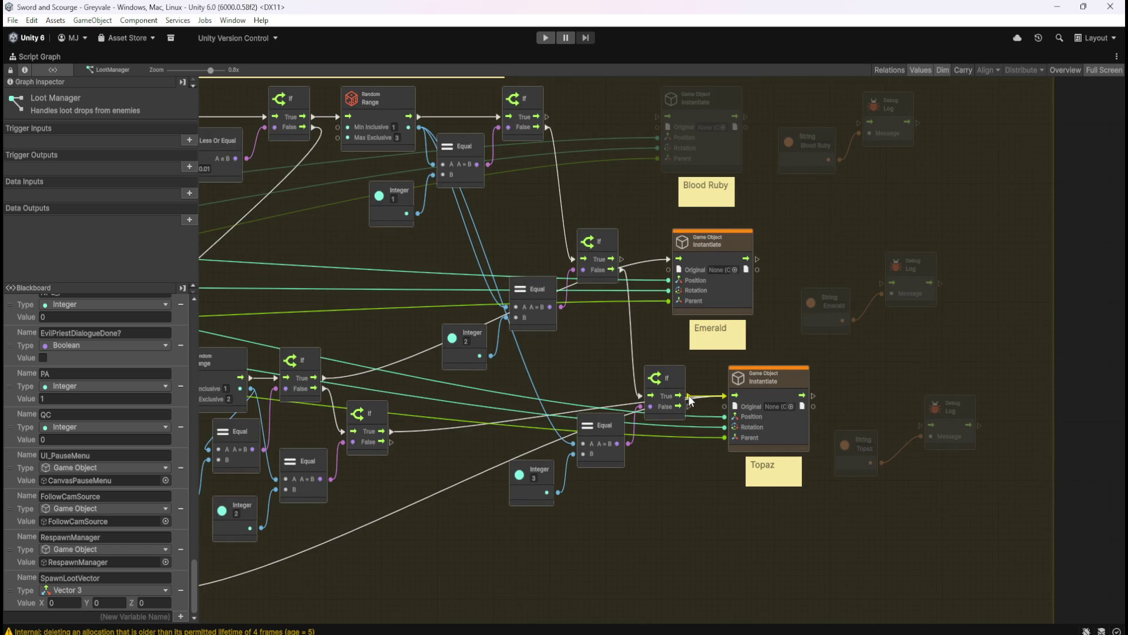
{"action": "scroll", "coordinate": [568, 176], "scroll_direction": "up", "scroll_amount": 2}
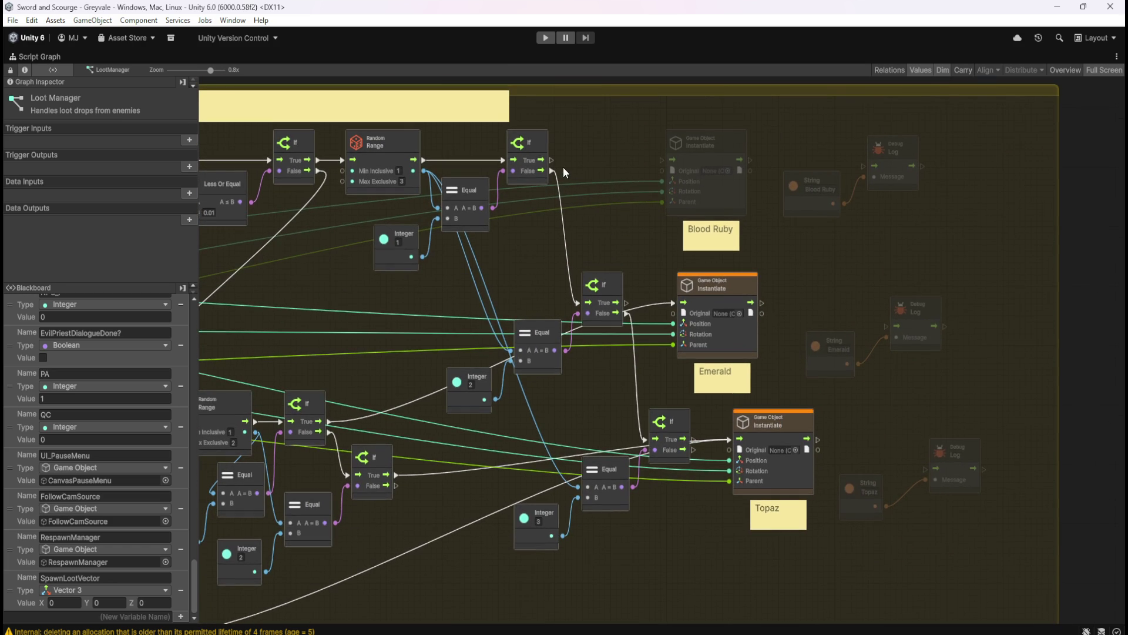
{"action": "left_click_drag", "start_coordinate": [555, 160], "coordinate": [862, 168]}
{"action": "mouse_move", "coordinate": [627, 302]}
{"action": "left_mouse_down"}
{"action": "mouse_move", "coordinate": [818, 283]}
{"action": "mouse_move", "coordinate": [896, 325]}
{"action": "left_mouse_up"}
{"action": "mouse_move", "coordinate": [694, 438]}
{"action": "left_mouse_down"}
{"action": "mouse_move", "coordinate": [869, 421]}
{"action": "mouse_move", "coordinate": [920, 476]}
{"action": "left_mouse_up"}
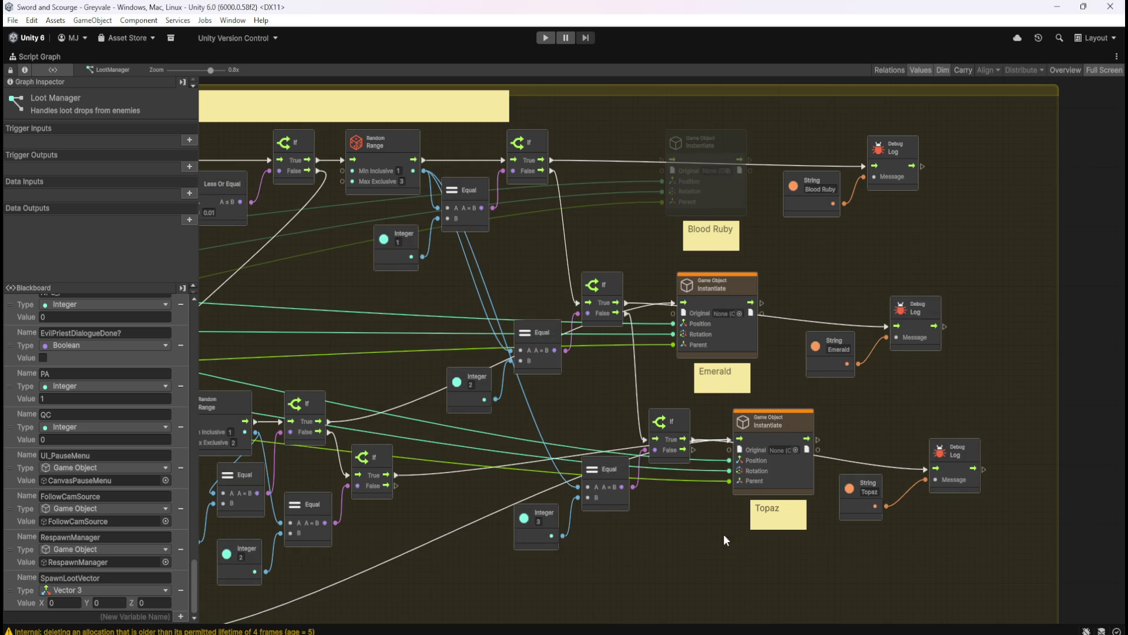
{"action": "mouse_move", "coordinate": [573, 417]}
{"action": "left_mouse_down"}
{"action": "mouse_move", "coordinate": [755, 420]}
{"action": "mouse_move", "coordinate": [799, 387]}
{"action": "left_mouse_up"}
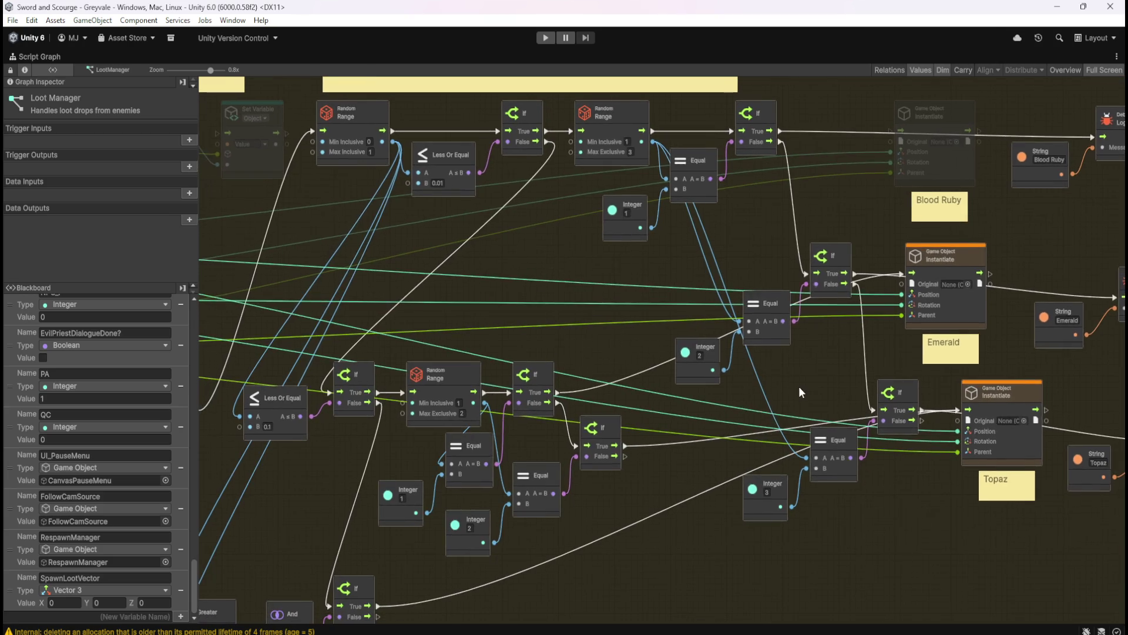
{"action": "scroll", "coordinate": [798, 386], "scroll_direction": "down", "scroll_amount": 5}
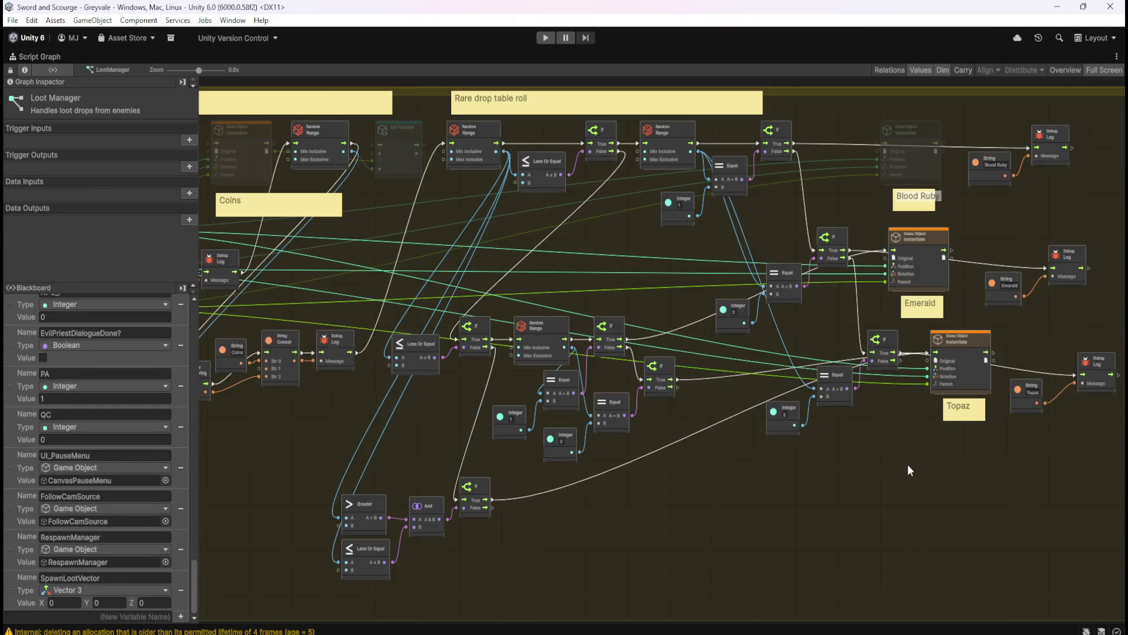
- Wire the lower If branch's True output straight into the Topaz Debug Log, bypassing Instantiate
{"action": "scroll", "coordinate": [907, 464], "scroll_direction": "up", "scroll_amount": 2}
{"action": "left_click_drag", "start_coordinate": [901, 464], "coordinate": [839, 464]}
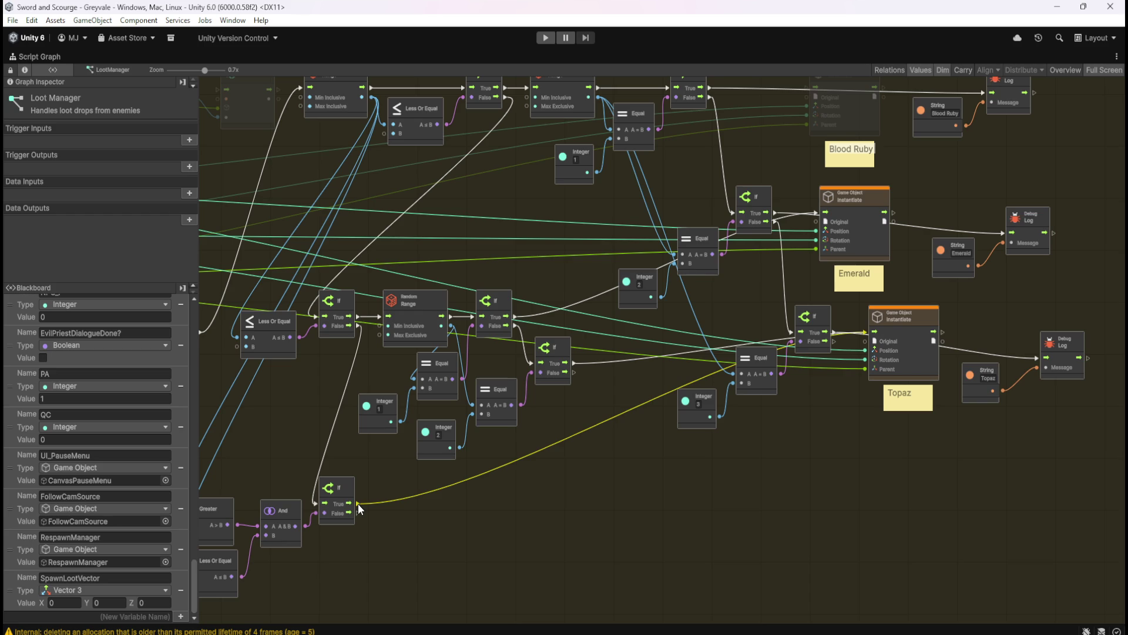
{"action": "mouse_move", "coordinate": [358, 503]}
{"action": "left_mouse_down"}
{"action": "mouse_move", "coordinate": [964, 395]}
{"action": "mouse_move", "coordinate": [1038, 360]}
{"action": "left_mouse_up"}
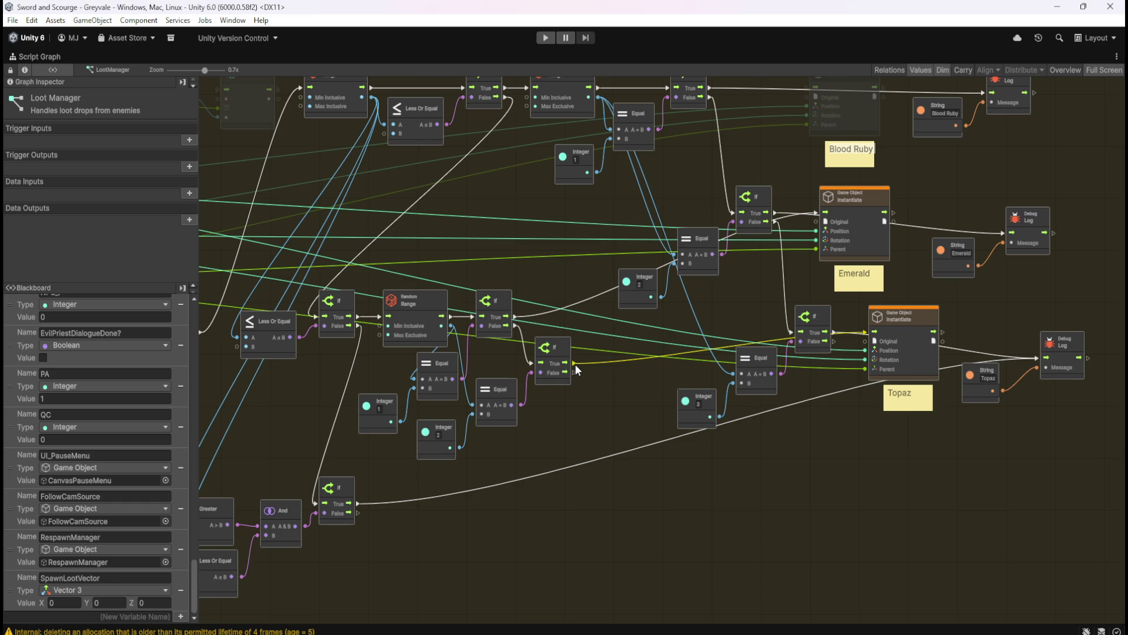
{"action": "left_click_drag", "start_coordinate": [575, 364], "coordinate": [1030, 361]}
- Pan across the rare drop table to review the Bones, Coins and gem log chain
{"action": "left_click_drag", "start_coordinate": [700, 319], "coordinate": [759, 414]}
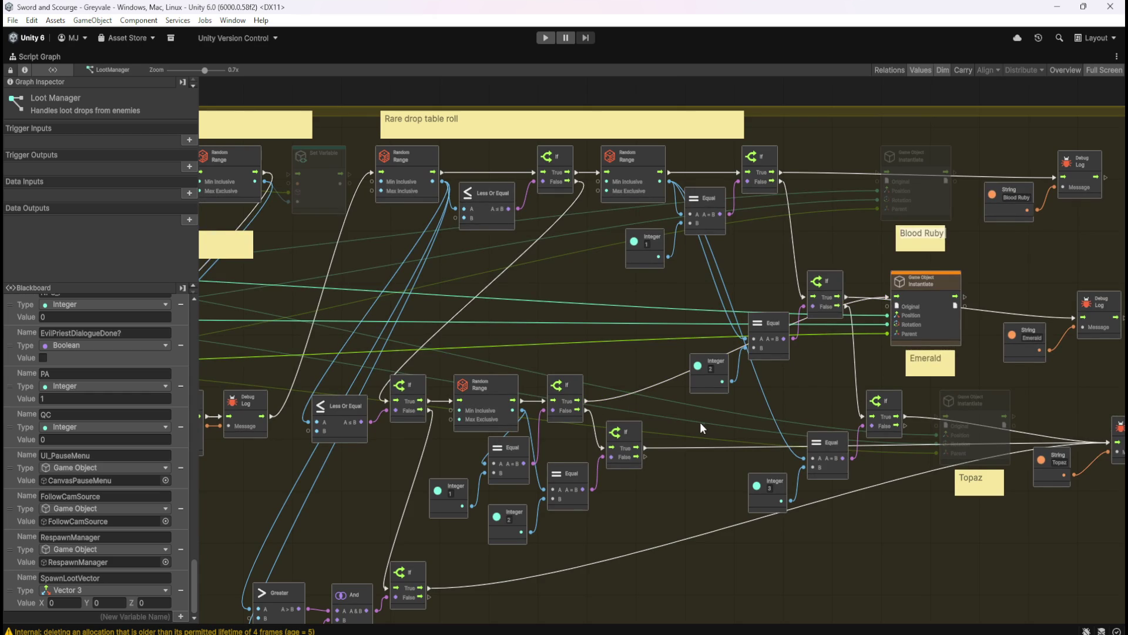
{"action": "mouse_move", "coordinate": [626, 418]}
{"action": "left_mouse_down"}
{"action": "mouse_move", "coordinate": [510, 423]}
{"action": "mouse_move", "coordinate": [958, 323]}
{"action": "left_mouse_up"}
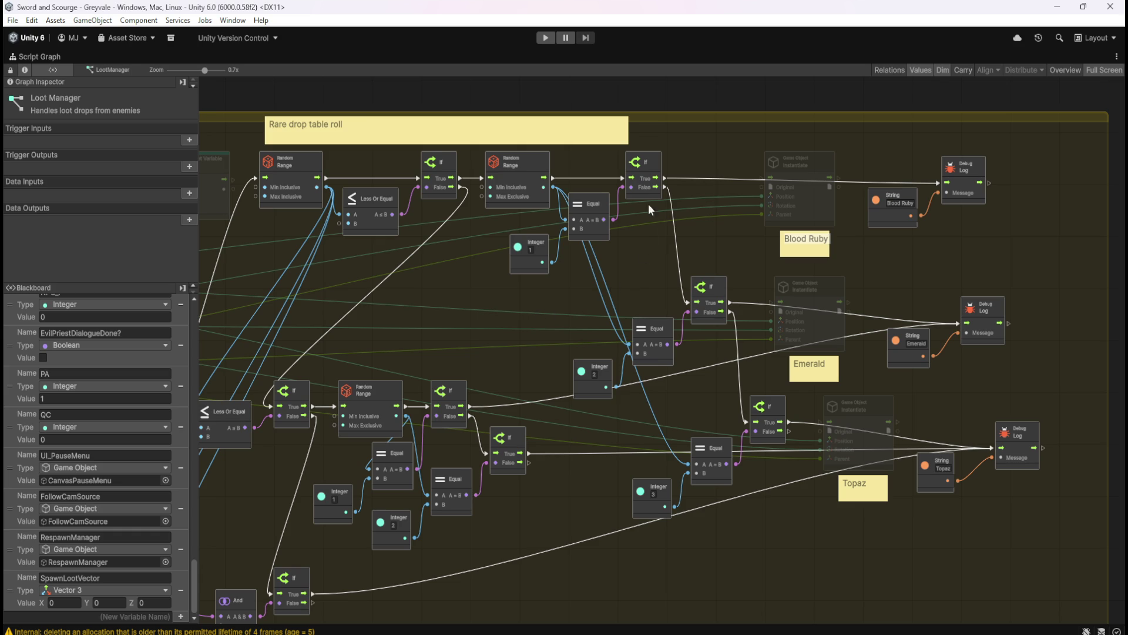
{"action": "mouse_move", "coordinate": [561, 423]}
{"action": "left_mouse_down"}
{"action": "mouse_move", "coordinate": [732, 424]}
{"action": "mouse_move", "coordinate": [774, 358]}
{"action": "mouse_move", "coordinate": [590, 369]}
{"action": "left_mouse_up"}
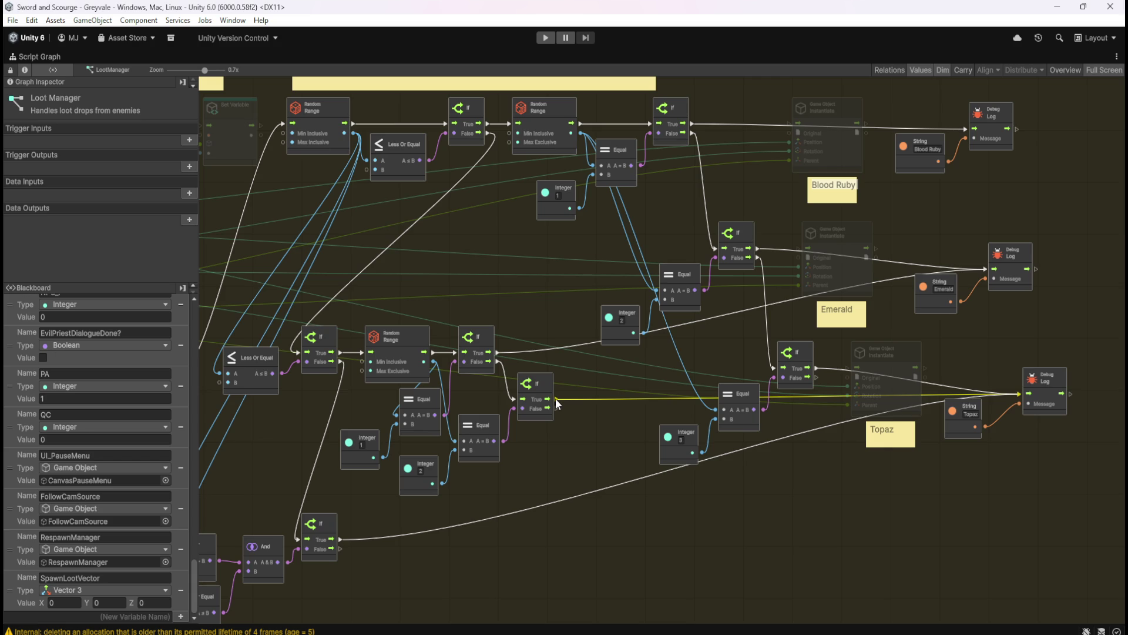
{"action": "mouse_move", "coordinate": [339, 542]}
{"action": "left_mouse_down"}
{"action": "mouse_move", "coordinate": [816, 366]}
{"action": "mouse_move", "coordinate": [577, 506]}
{"action": "mouse_move", "coordinate": [507, 565]}
{"action": "left_mouse_up"}
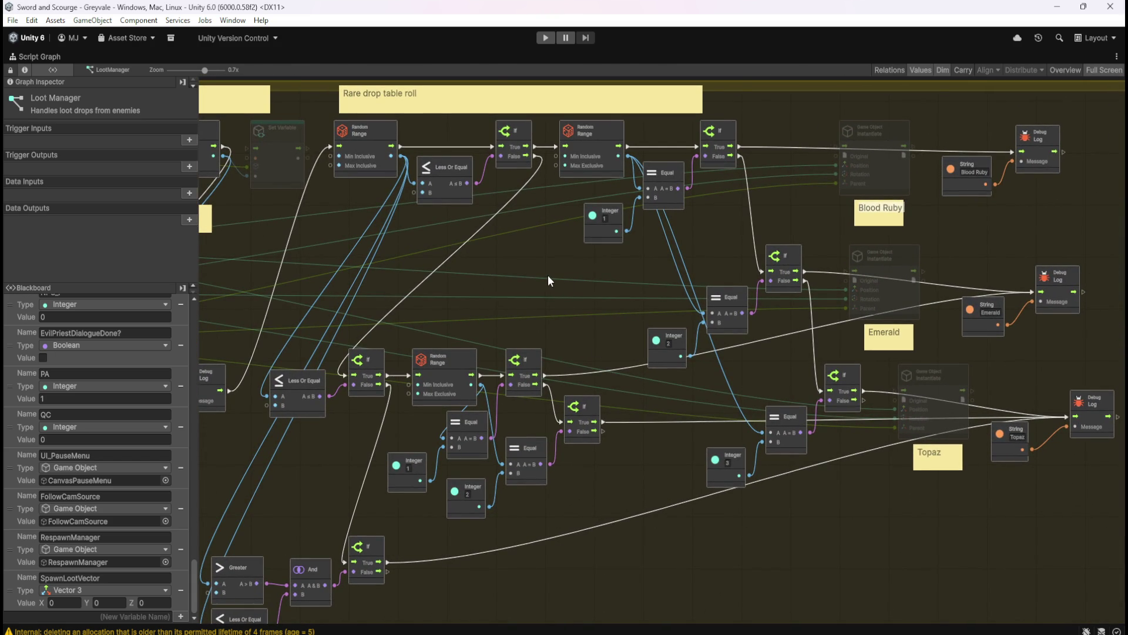
{"action": "left_click_drag", "start_coordinate": [503, 294], "coordinate": [585, 304]}
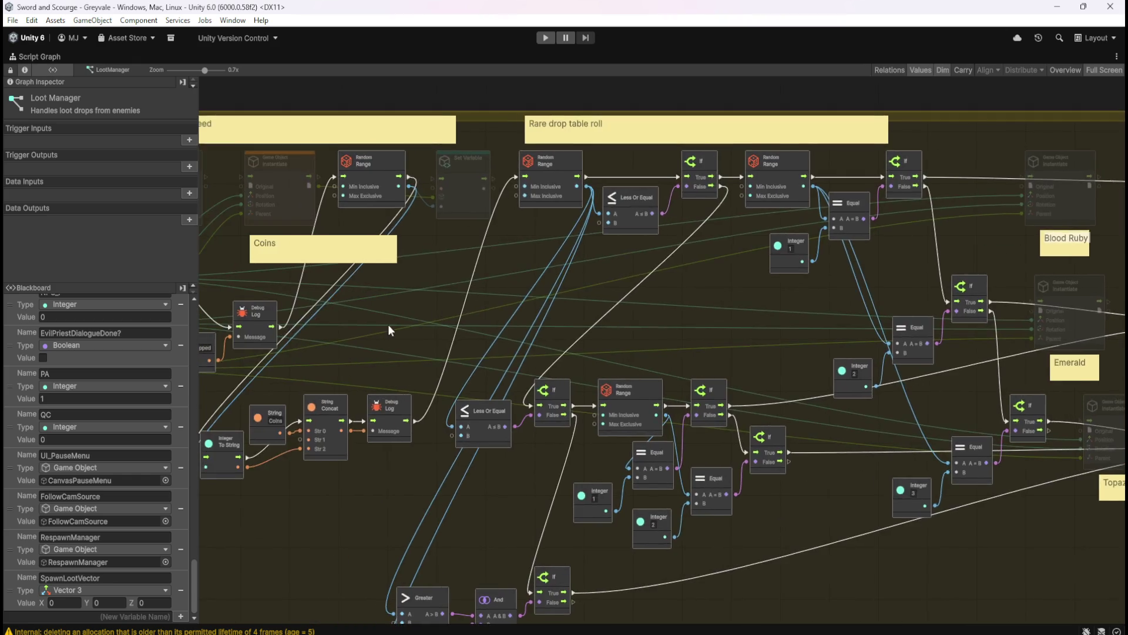
{"action": "left_click_drag", "start_coordinate": [390, 328], "coordinate": [723, 326]}
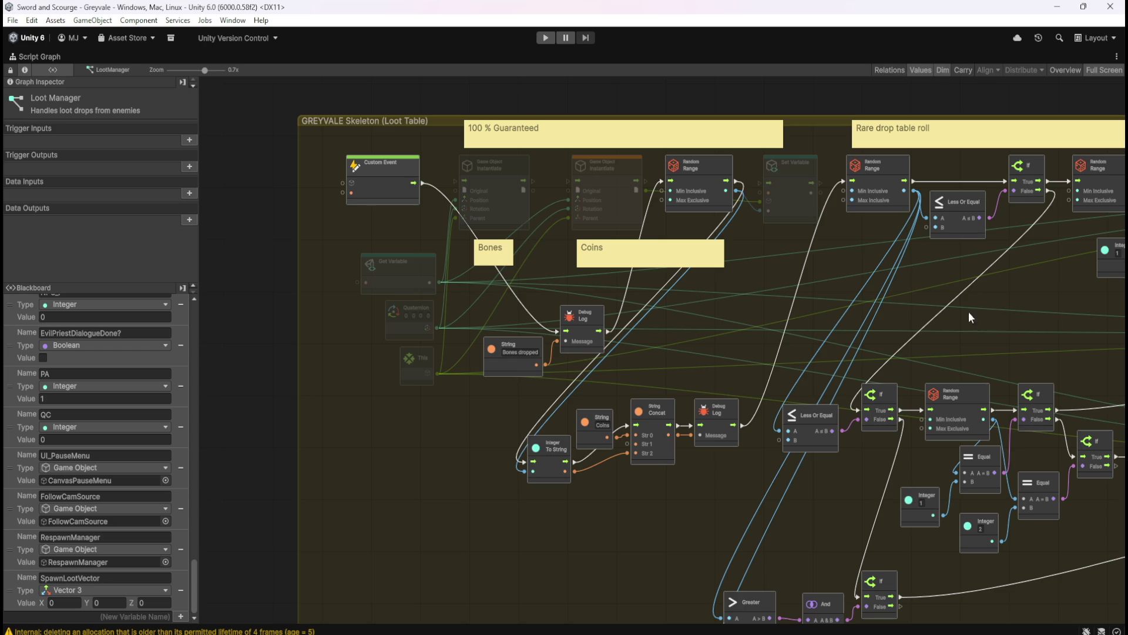
{"action": "mouse_move", "coordinate": [1018, 312]}
{"action": "left_mouse_down"}
{"action": "mouse_move", "coordinate": [831, 282]}
{"action": "mouse_move", "coordinate": [666, 292]}
{"action": "left_mouse_up"}
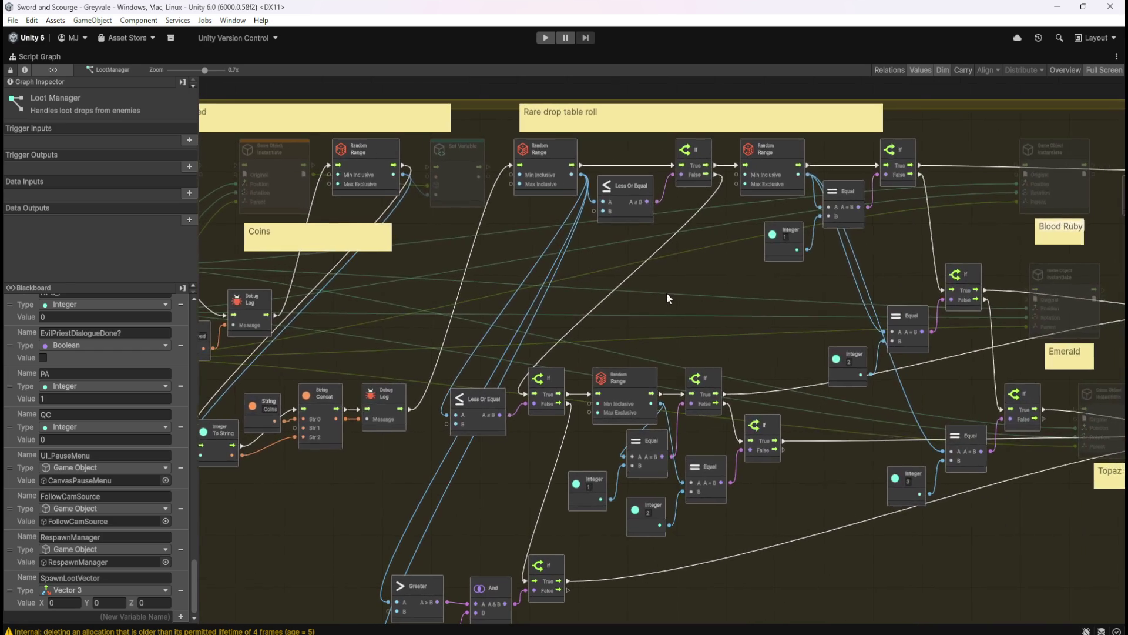
{"action": "mouse_move", "coordinate": [785, 333]}
{"action": "left_mouse_down"}
{"action": "mouse_move", "coordinate": [529, 266]}
{"action": "mouse_move", "coordinate": [532, 307]}
{"action": "left_mouse_up"}
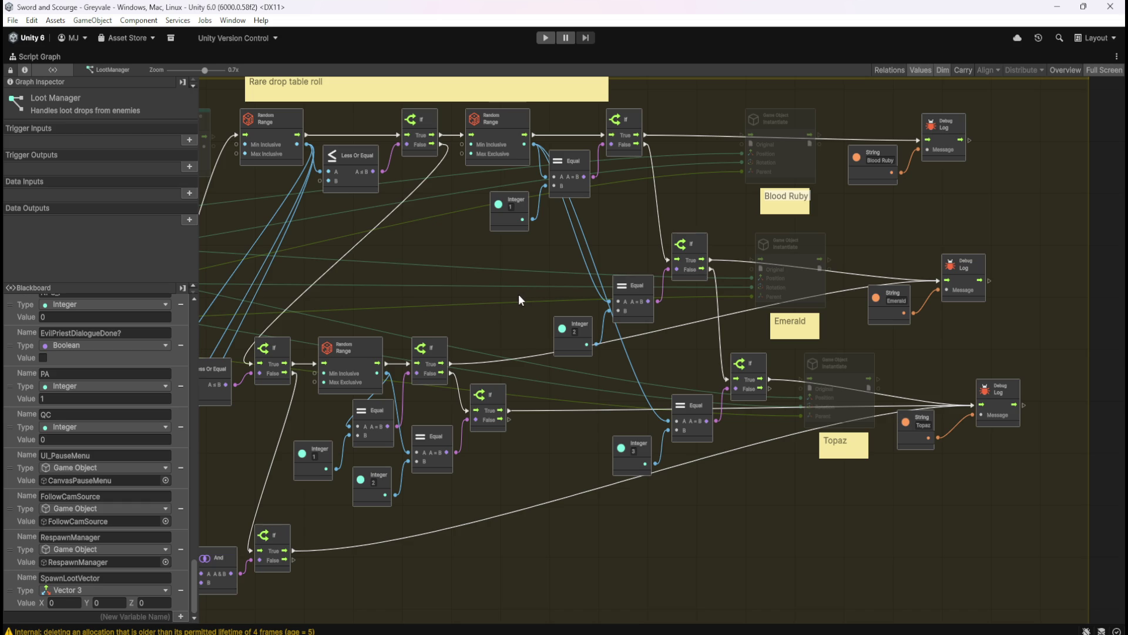
{"action": "mouse_move", "coordinate": [432, 291]}
{"action": "left_mouse_down"}
{"action": "mouse_move", "coordinate": [756, 304]}
{"action": "mouse_move", "coordinate": [824, 293]}
{"action": "left_mouse_up"}
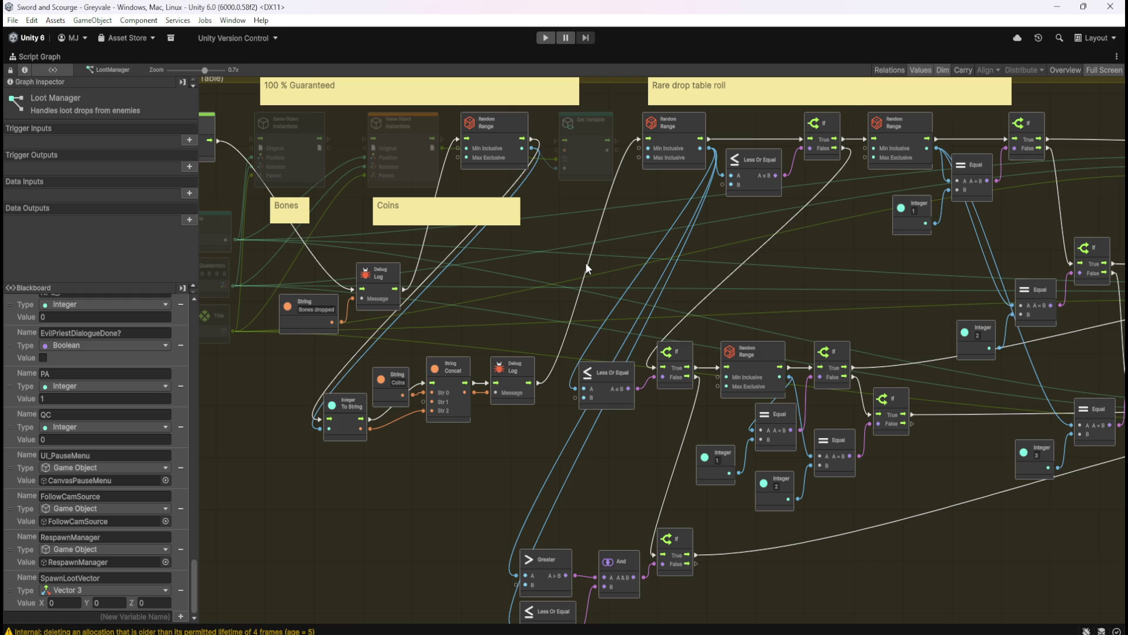
{"action": "mouse_move", "coordinate": [496, 443]}
{"action": "left_mouse_down"}
{"action": "mouse_move", "coordinate": [664, 457]}
{"action": "mouse_move", "coordinate": [616, 432]}
{"action": "left_mouse_up"}
{"action": "mouse_move", "coordinate": [432, 446]}
{"action": "left_mouse_down"}
{"action": "mouse_move", "coordinate": [611, 368]}
{"action": "mouse_move", "coordinate": [679, 324]}
{"action": "left_mouse_up"}
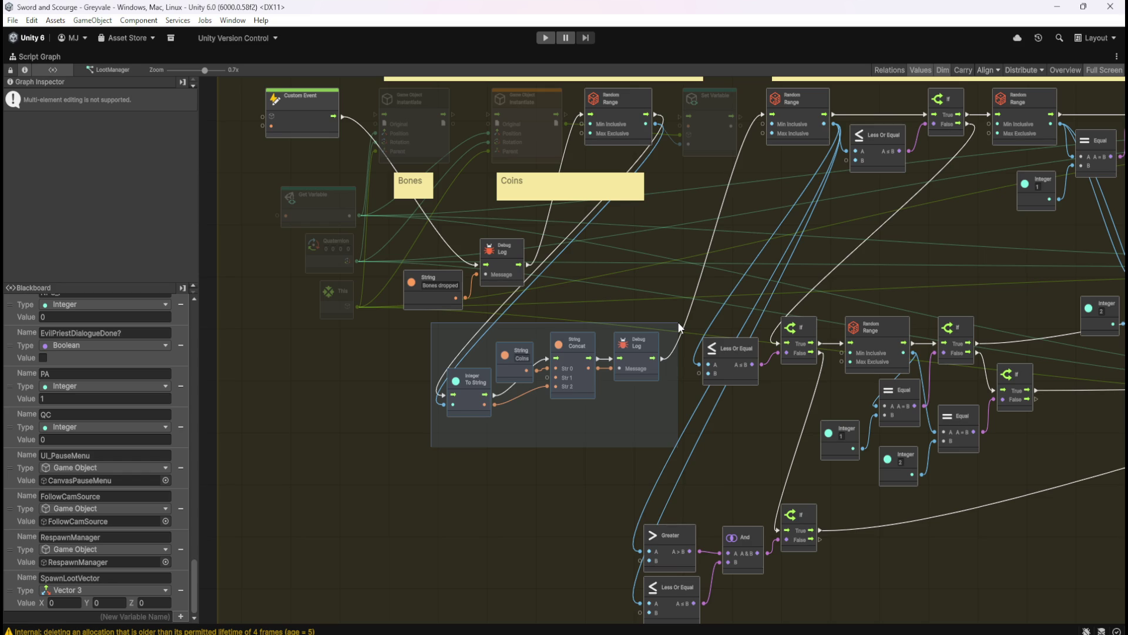
{"action": "left_click_drag", "start_coordinate": [678, 322], "coordinate": [678, 322]}
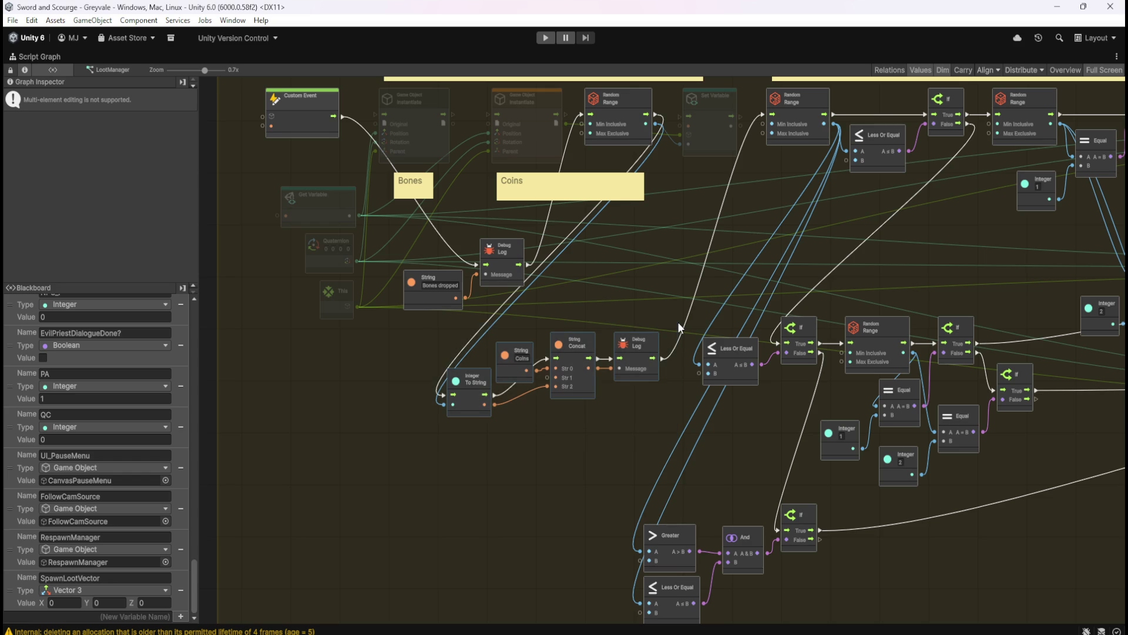
{"action": "left_click_drag", "start_coordinate": [675, 260], "coordinate": [607, 313]}
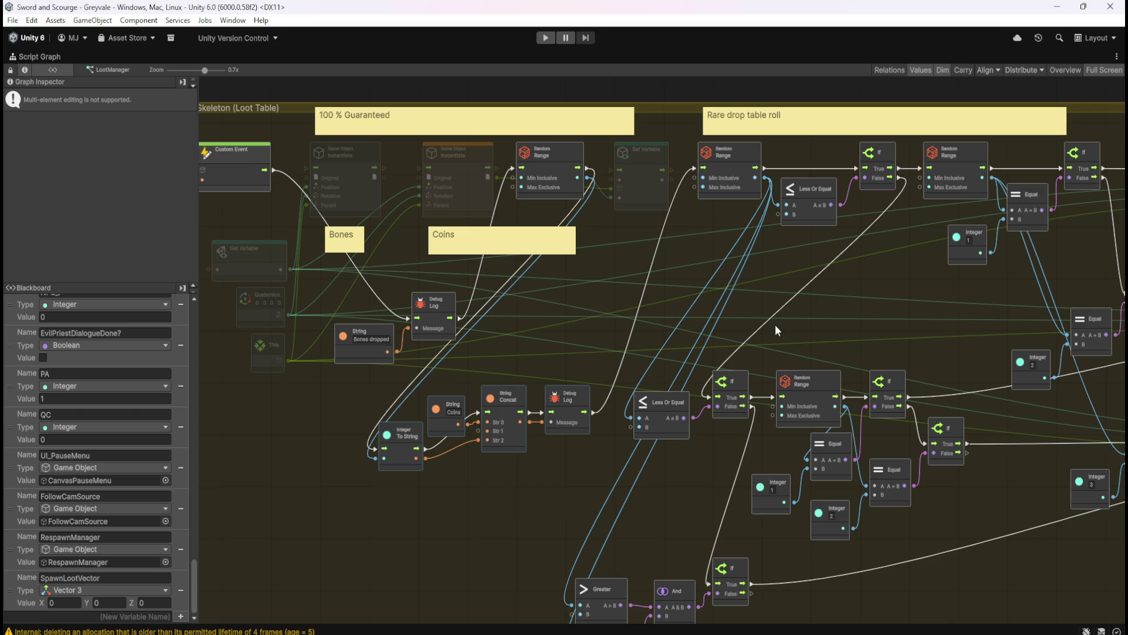
{"action": "mouse_move", "coordinate": [605, 304]}
{"action": "left_mouse_down"}
{"action": "mouse_move", "coordinate": [708, 319]}
{"action": "mouse_move", "coordinate": [601, 304]}
{"action": "mouse_move", "coordinate": [611, 289]}
{"action": "left_mouse_up"}
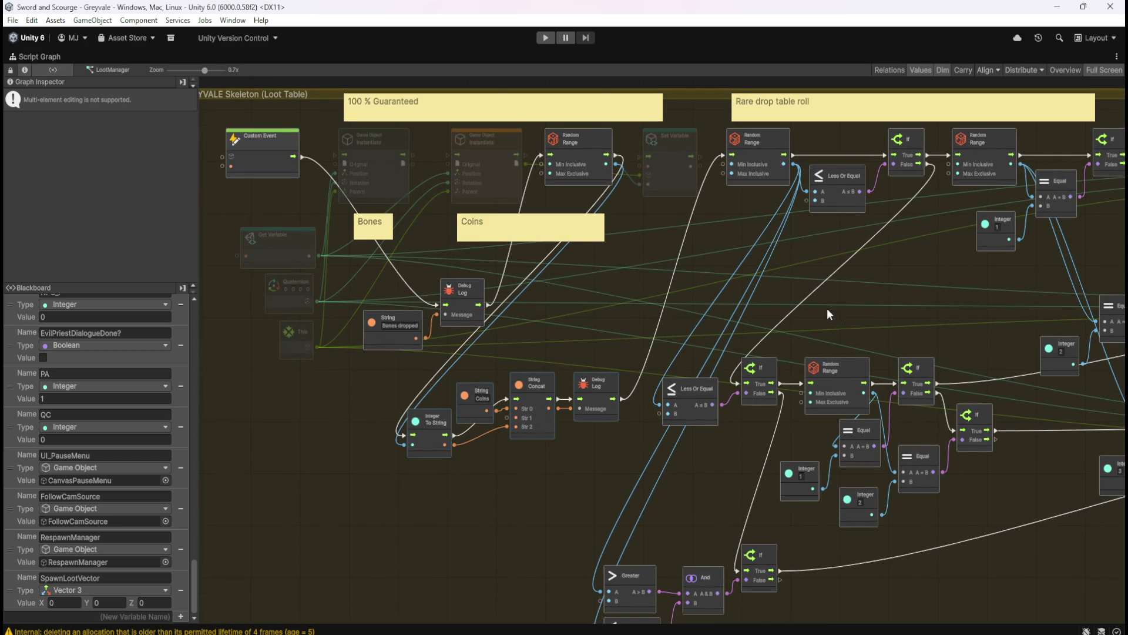
{"action": "mouse_move", "coordinate": [929, 318]}
{"action": "left_mouse_down"}
{"action": "mouse_move", "coordinate": [720, 305]}
{"action": "mouse_move", "coordinate": [397, 318]}
{"action": "mouse_move", "coordinate": [852, 342]}
{"action": "left_mouse_up"}
{"action": "left_click_drag", "start_coordinate": [577, 326], "coordinate": [789, 346]}
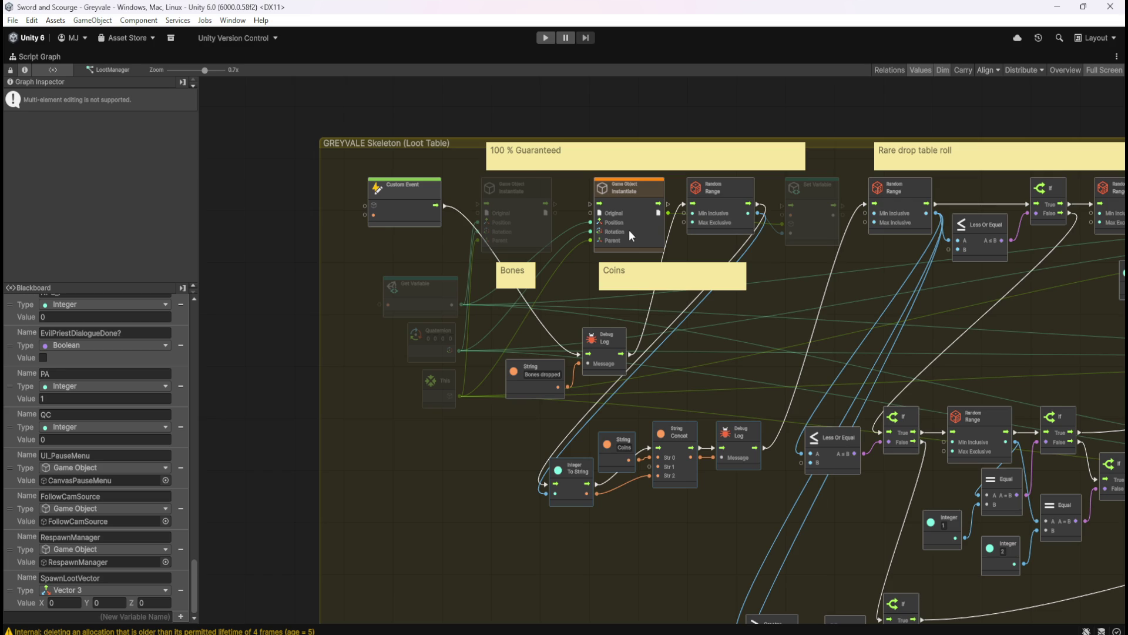
{"action": "mouse_move", "coordinate": [908, 342]}
{"action": "left_mouse_down"}
{"action": "mouse_move", "coordinate": [573, 319]}
{"action": "mouse_move", "coordinate": [666, 267]}
{"action": "mouse_move", "coordinate": [417, 232]}
{"action": "left_mouse_up"}
{"action": "mouse_move", "coordinate": [621, 241]}
{"action": "left_mouse_down"}
{"action": "mouse_move", "coordinate": [412, 234]}
{"action": "mouse_move", "coordinate": [523, 269]}
{"action": "mouse_move", "coordinate": [603, 276]}
{"action": "left_mouse_up"}
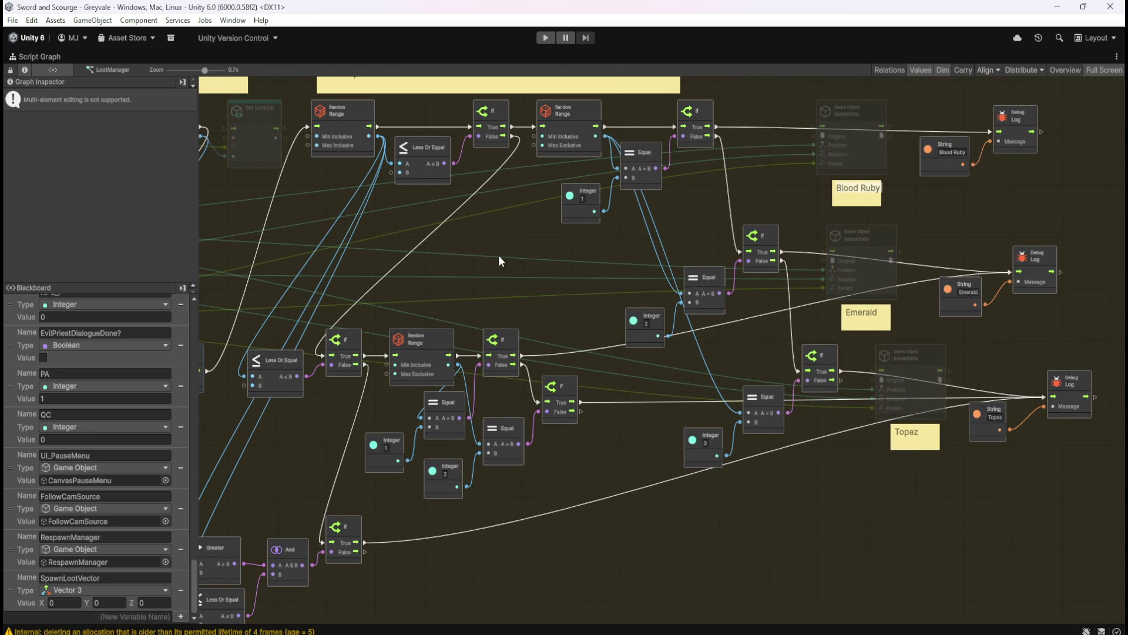
{"action": "mouse_move", "coordinate": [499, 264]}
{"action": "left_mouse_down"}
{"action": "mouse_move", "coordinate": [707, 213]}
{"action": "mouse_move", "coordinate": [640, 259]}
{"action": "left_mouse_up"}
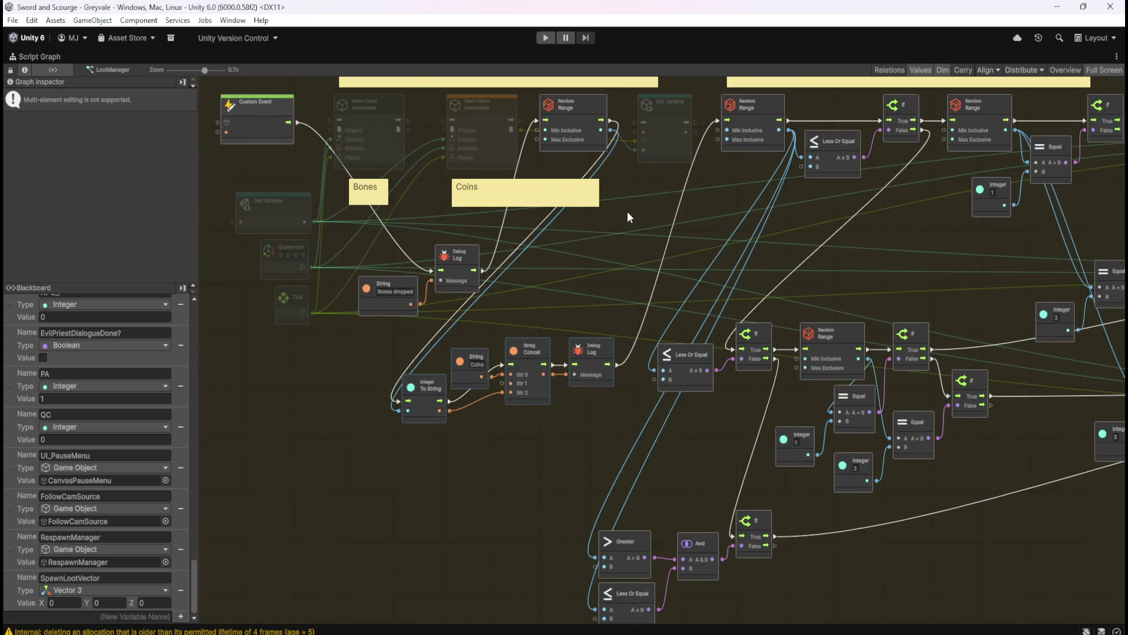
{"action": "left_click_drag", "start_coordinate": [626, 211], "coordinate": [700, 267]}
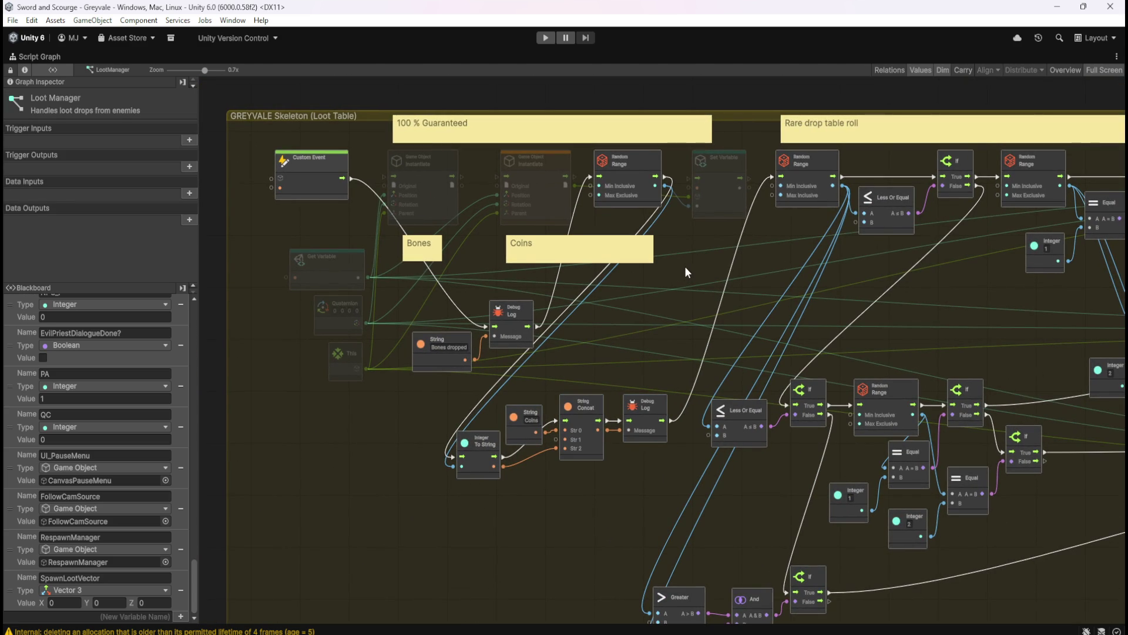
- Restore the docked layout and change the Game view's play mode option
{"action": "key", "text": "shift+space"}
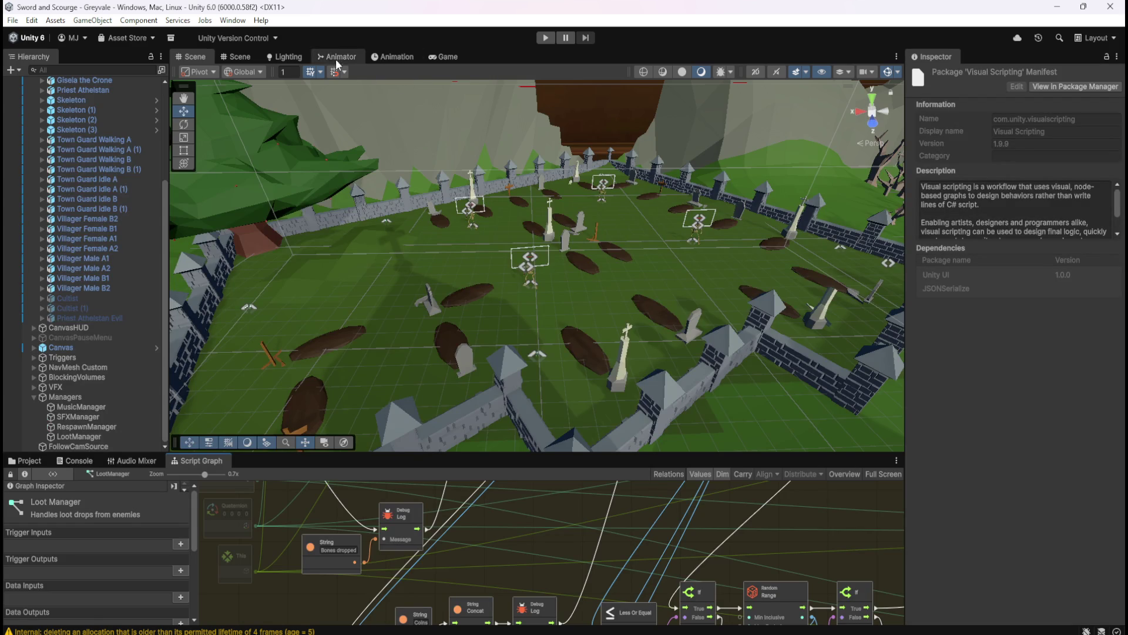
{"action": "left_click", "coordinate": [442, 57]}
{"action": "left_click", "coordinate": [638, 74]}
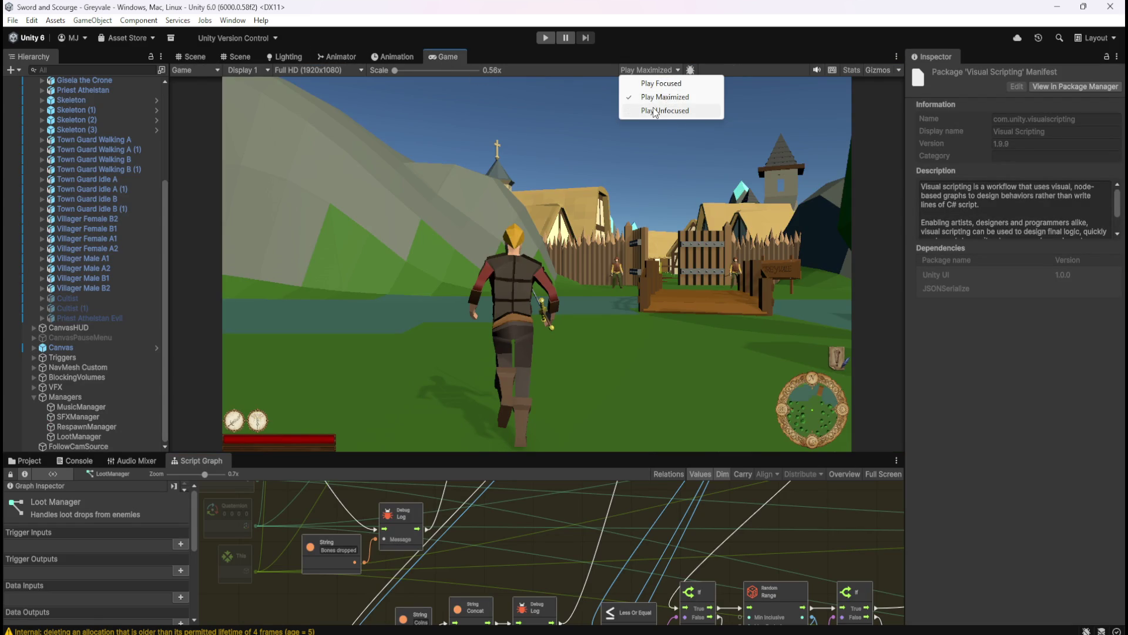
{"action": "left_click", "coordinate": [670, 81]}
{"action": "left_click", "coordinate": [202, 56]}
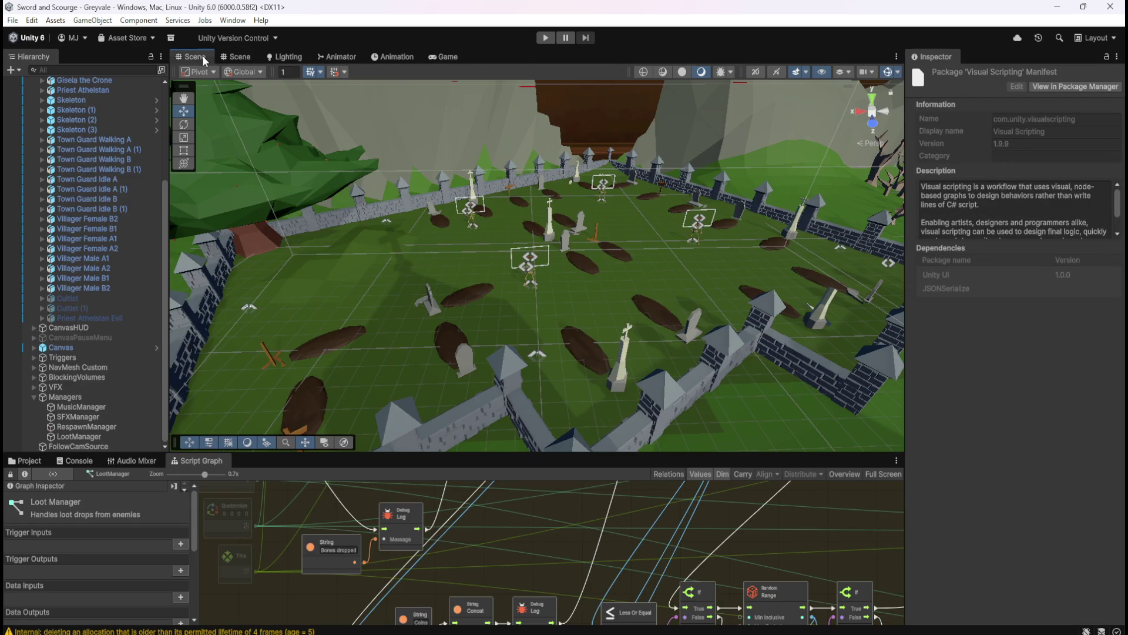
{"action": "scroll", "coordinate": [82, 241], "scroll_direction": "up", "scroll_amount": 5}
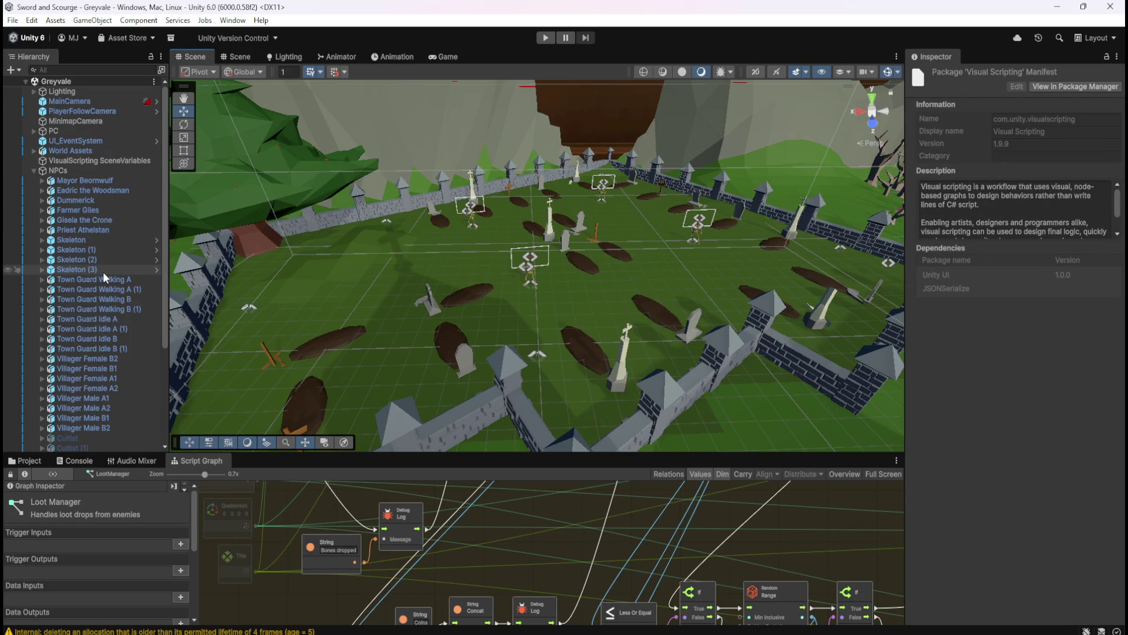
- In the Skeleton graph, change the Subtract node's B value from 0.25 to 1
{"action": "left_click", "coordinate": [97, 242]}
{"action": "key", "text": "shift+space"}
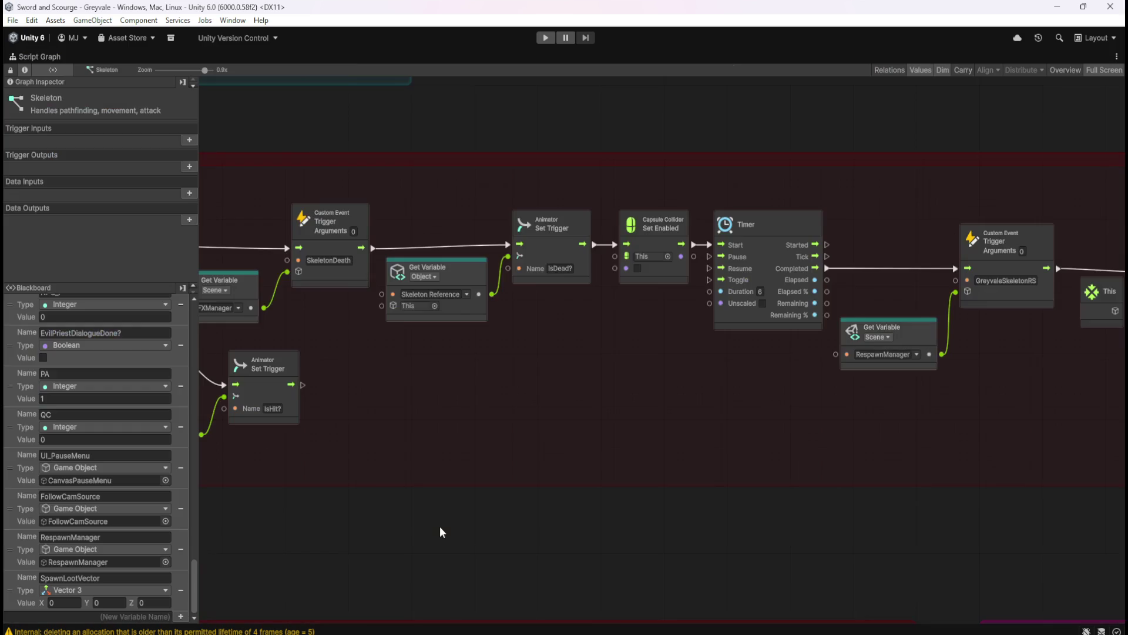
{"action": "scroll", "coordinate": [795, 417], "scroll_direction": "down", "scroll_amount": 5}
{"action": "scroll", "coordinate": [379, 401], "scroll_direction": "up", "scroll_amount": 5}
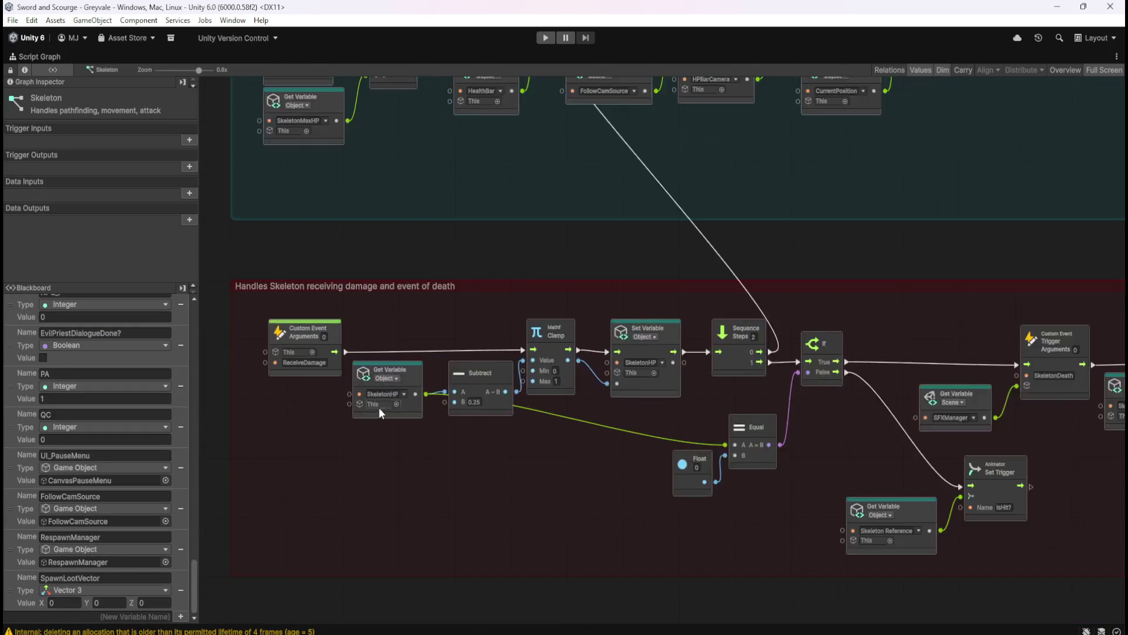
{"action": "scroll", "coordinate": [379, 401], "scroll_direction": "up", "scroll_amount": 2}
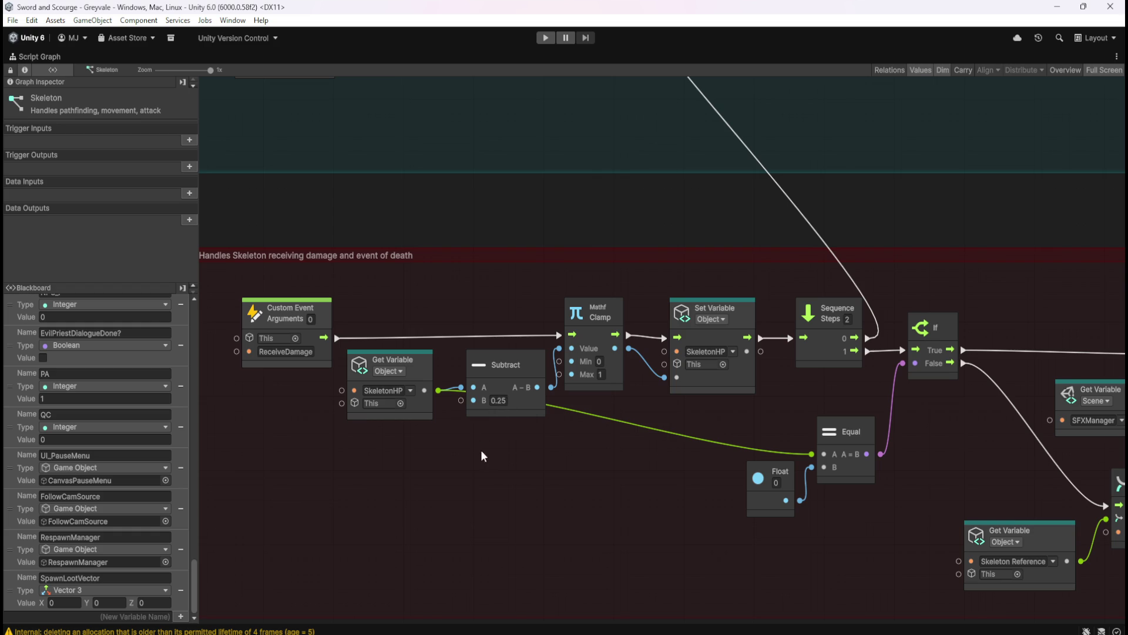
{"action": "left_click_drag", "start_coordinate": [478, 449], "coordinate": [606, 406]}
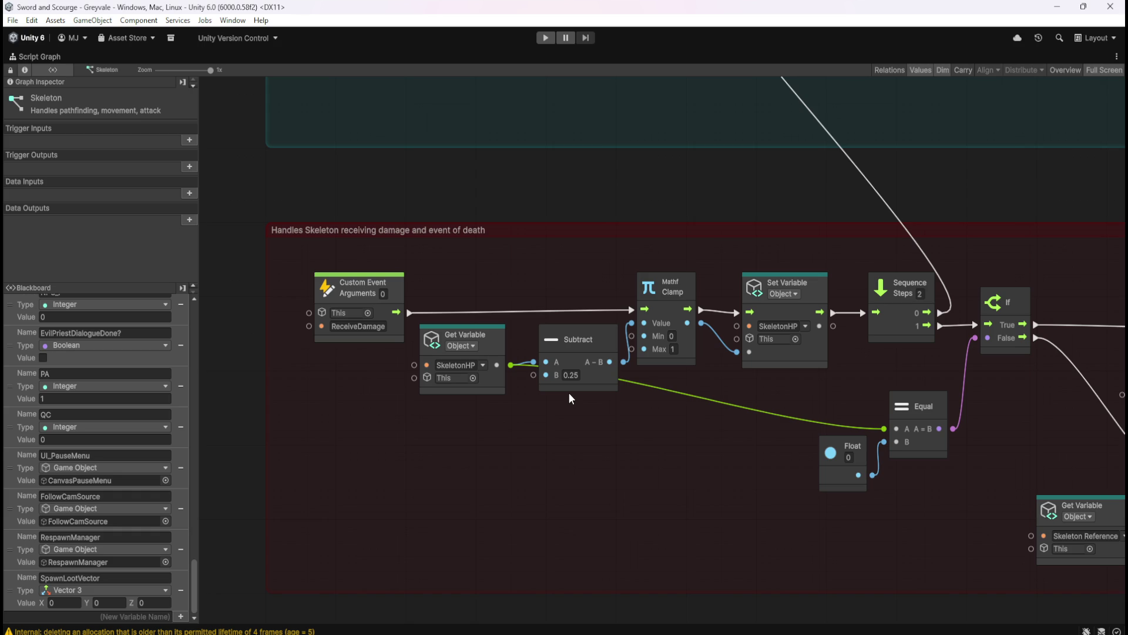
{"action": "left_click", "coordinate": [576, 377]}
{"action": "type", "text": "1"}
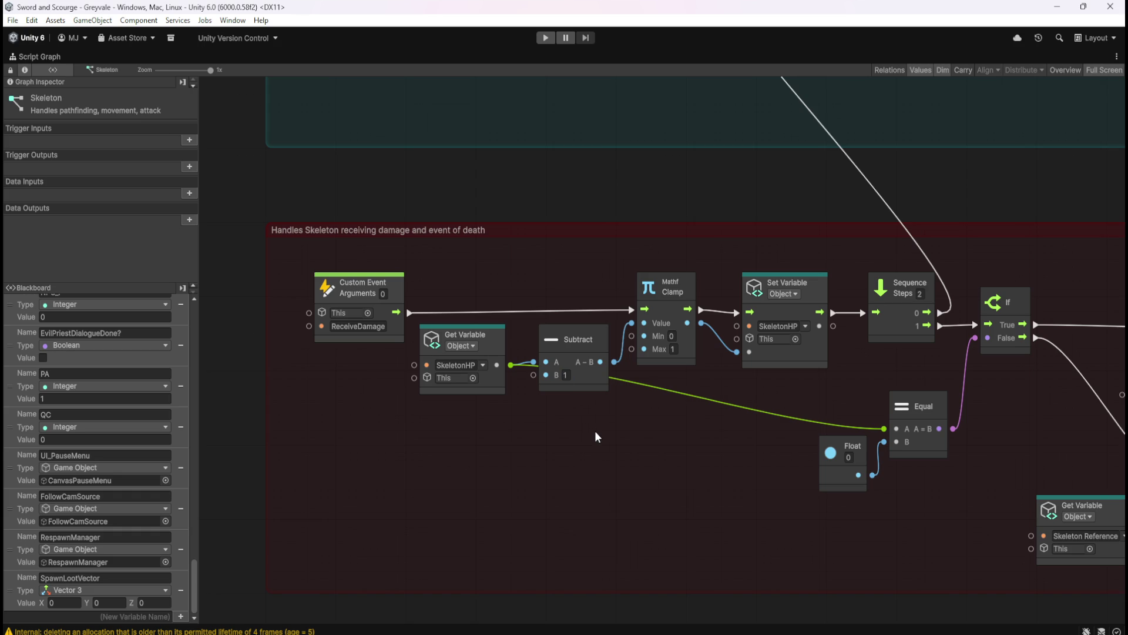
{"action": "key", "text": "shift+space"}
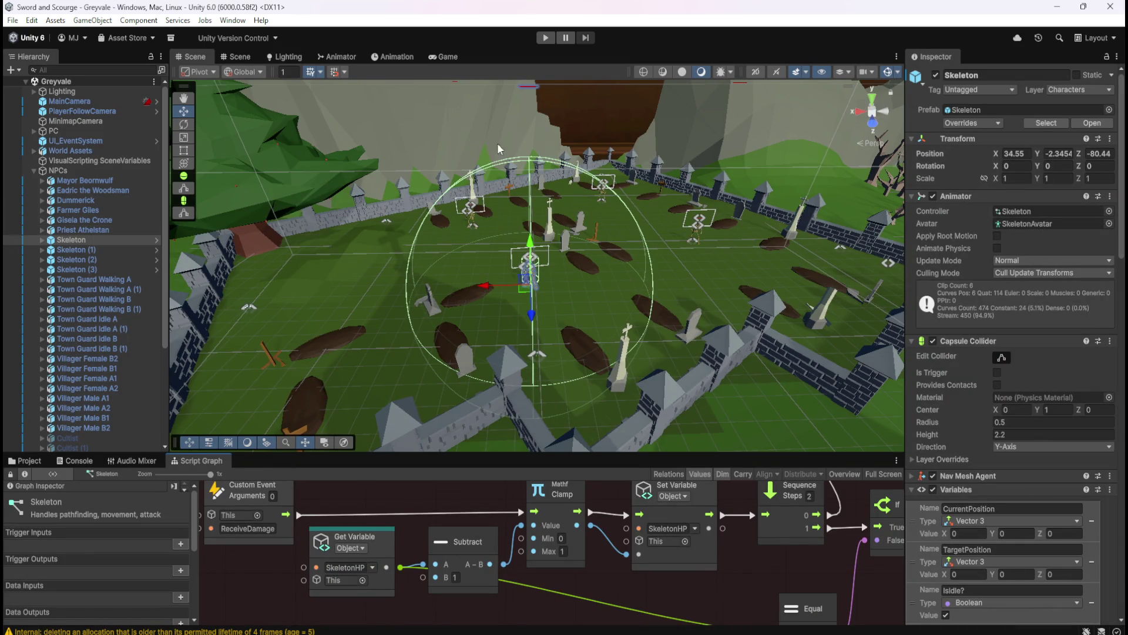
- Show the Console and start a playtest, running the player through the village to the graveyard
{"action": "left_click", "coordinate": [58, 461]}
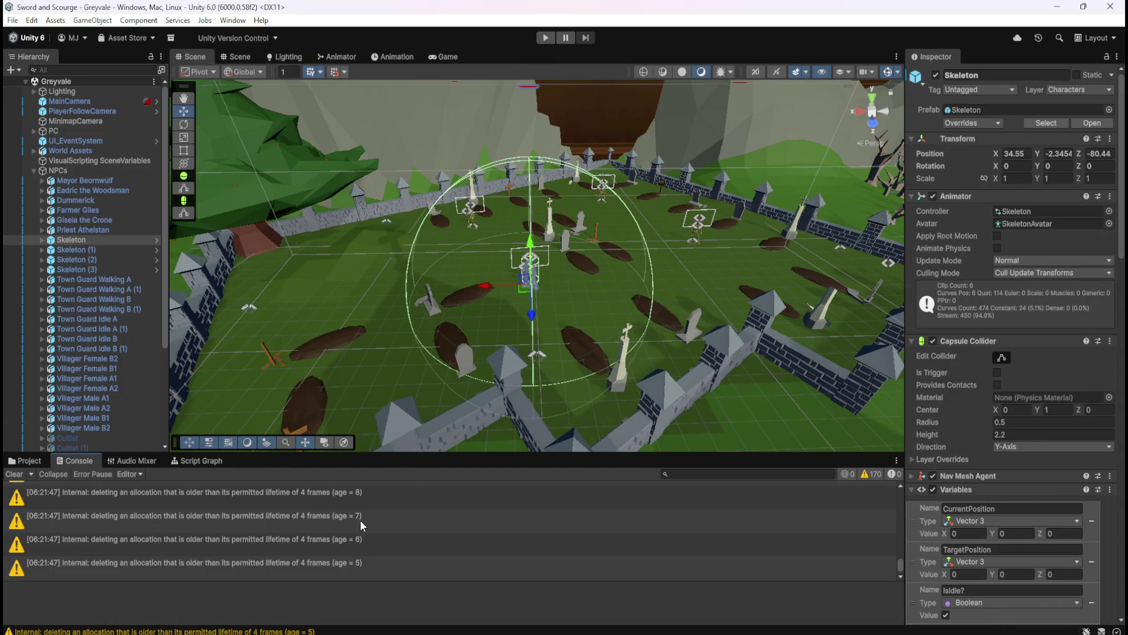
{"action": "left_click", "coordinate": [552, 37]}
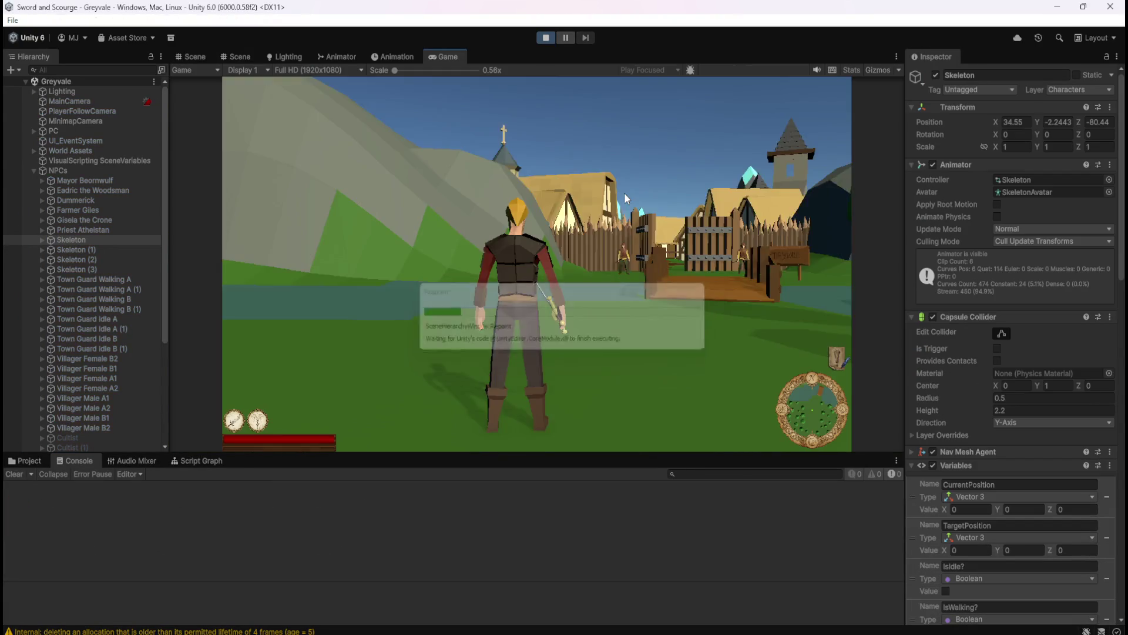
{"action": "key", "text": "w"}
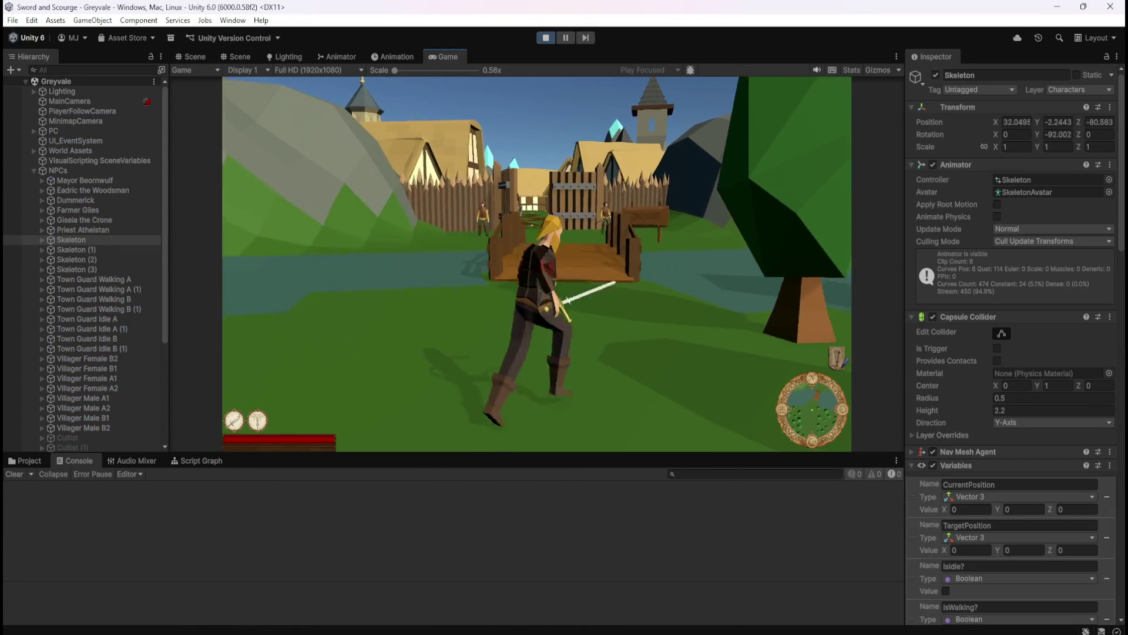
{"action": "key", "text": "w"}
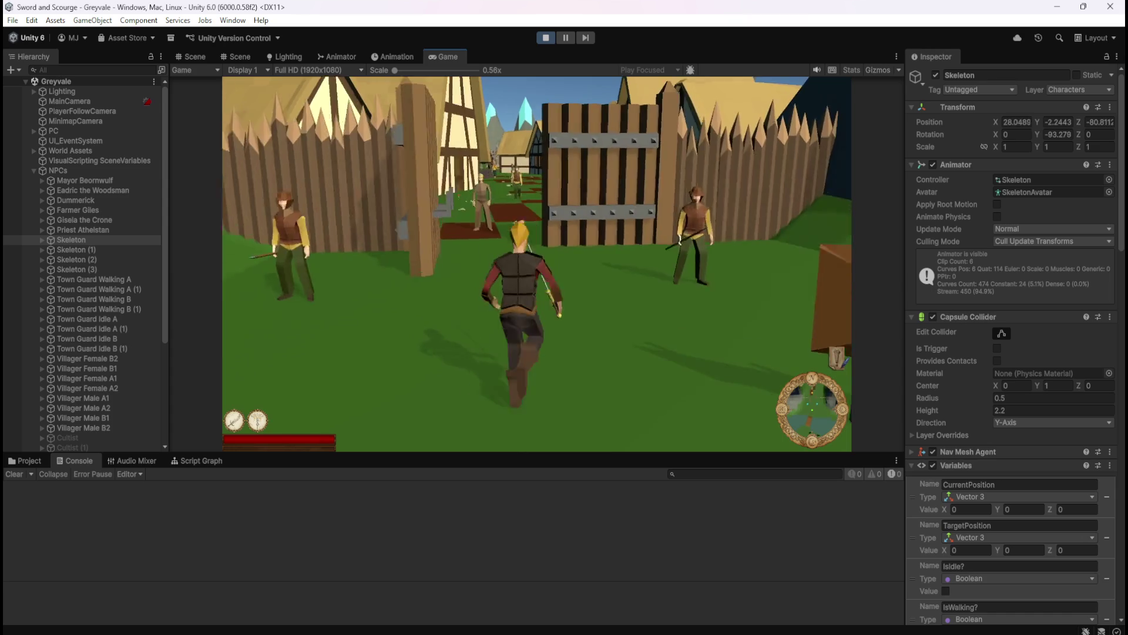
{"action": "key", "text": "w"}
{"action": "key", "text": "w"}
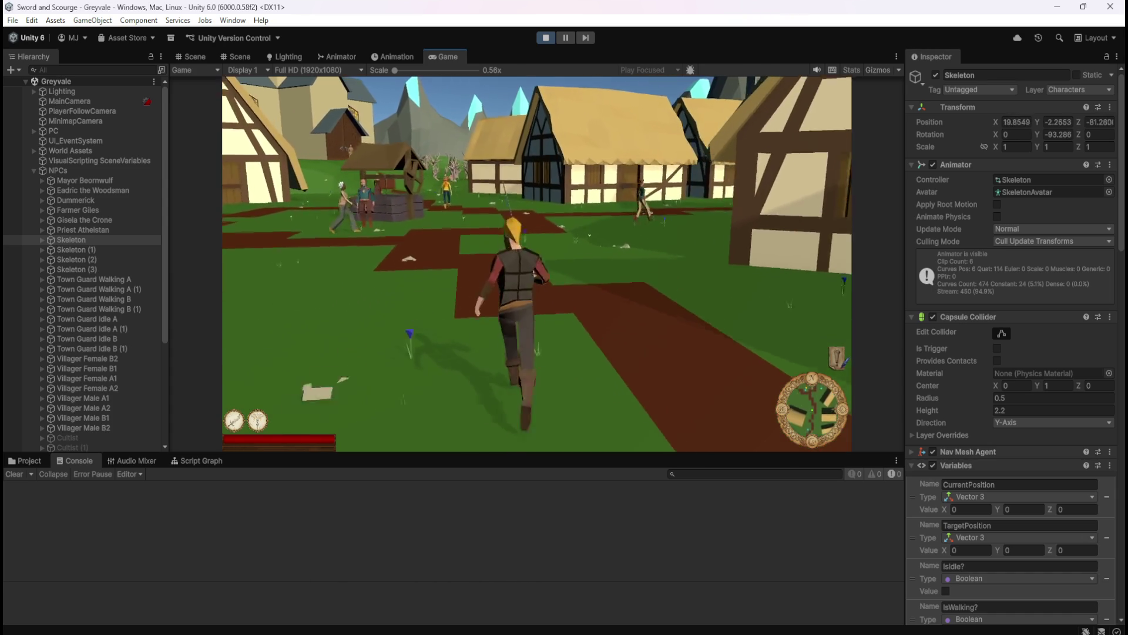
{"action": "key", "text": "w"}
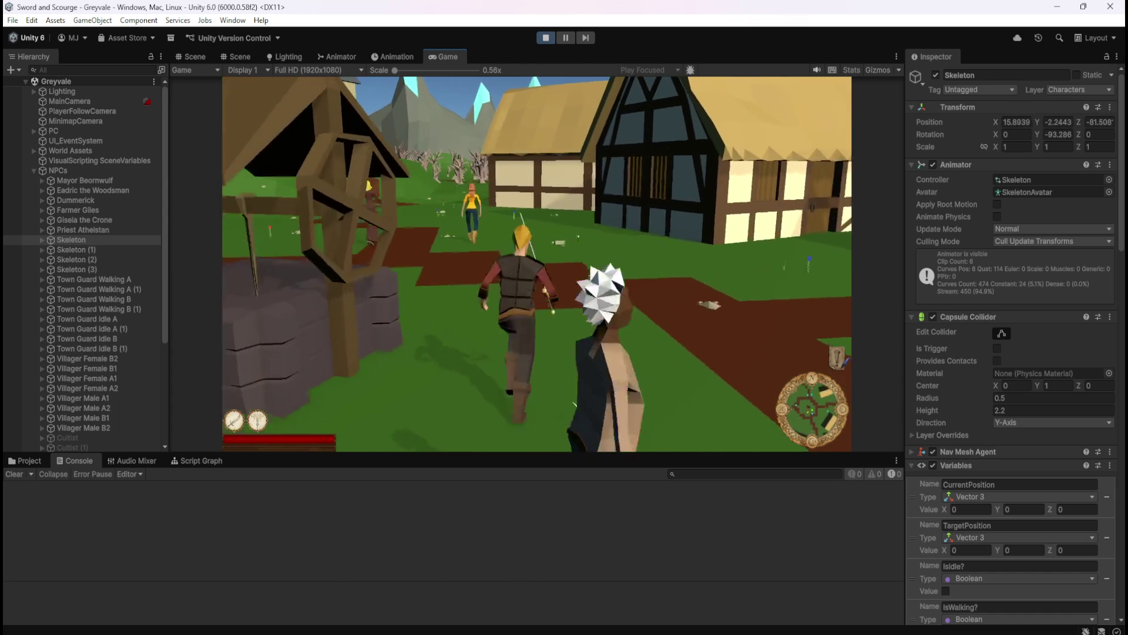
{"action": "key", "text": "w"}
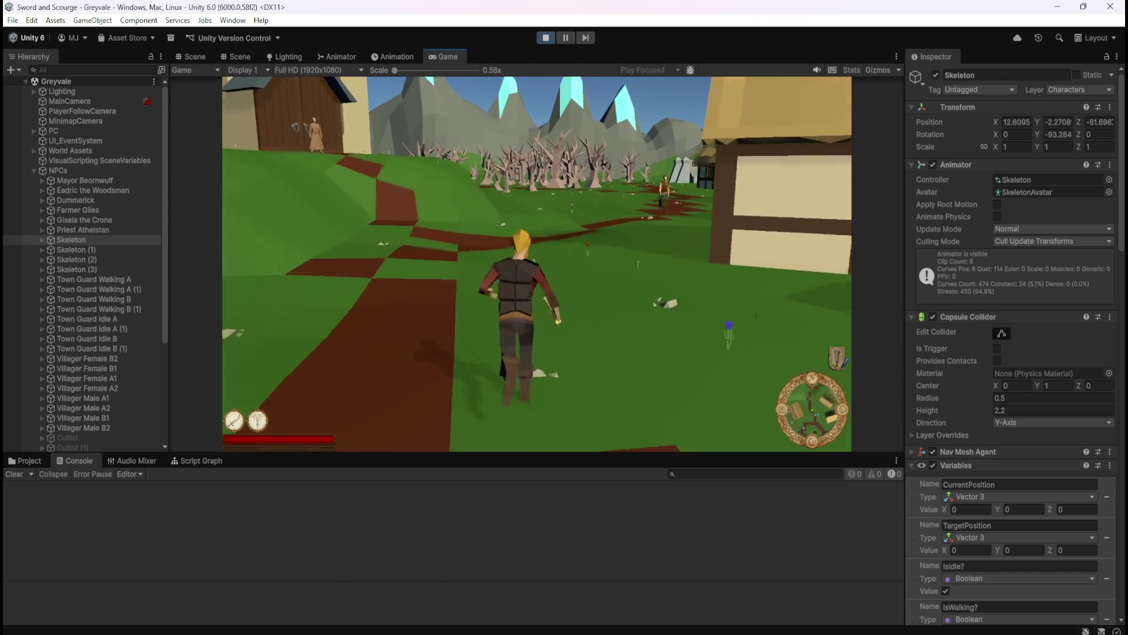
{"action": "key", "text": "w"}
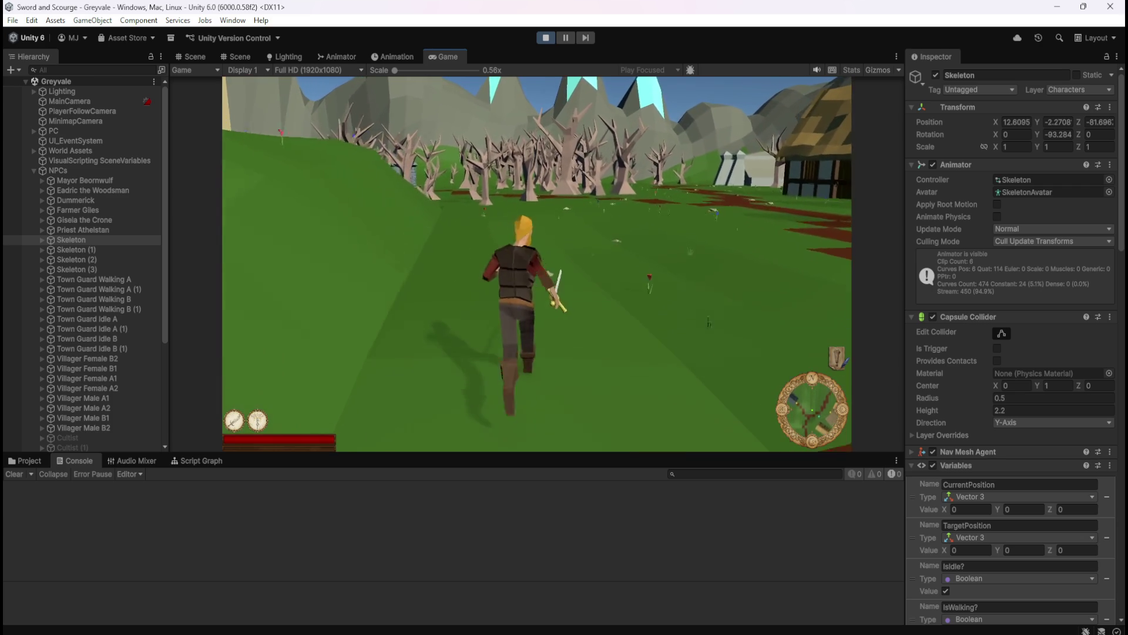
{"action": "key", "text": "w"}
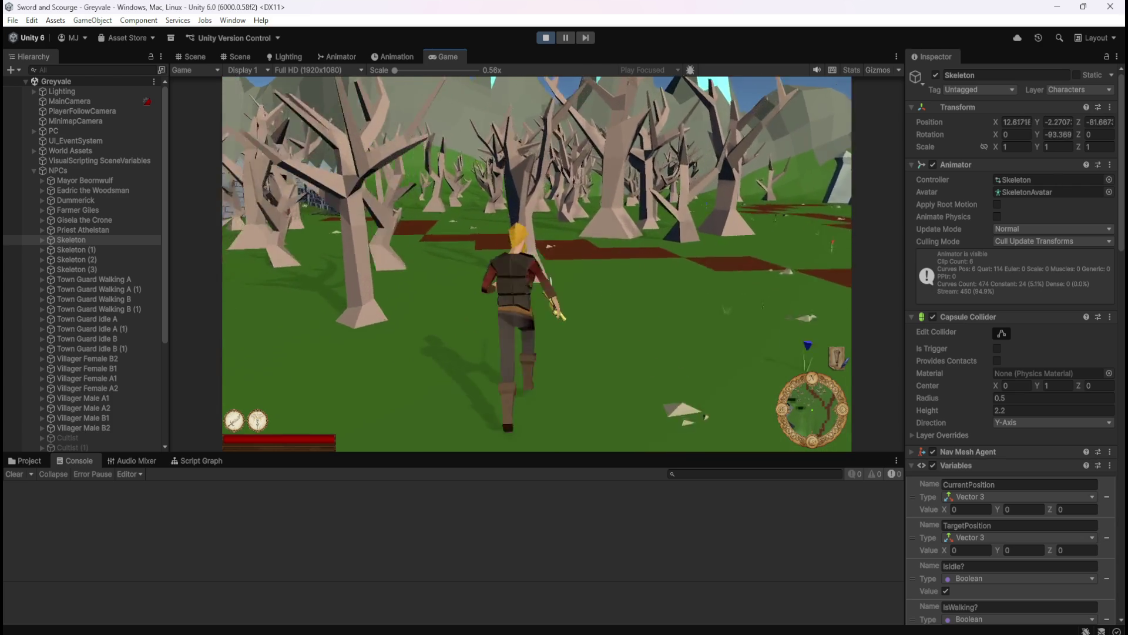
{"action": "key", "text": "w"}
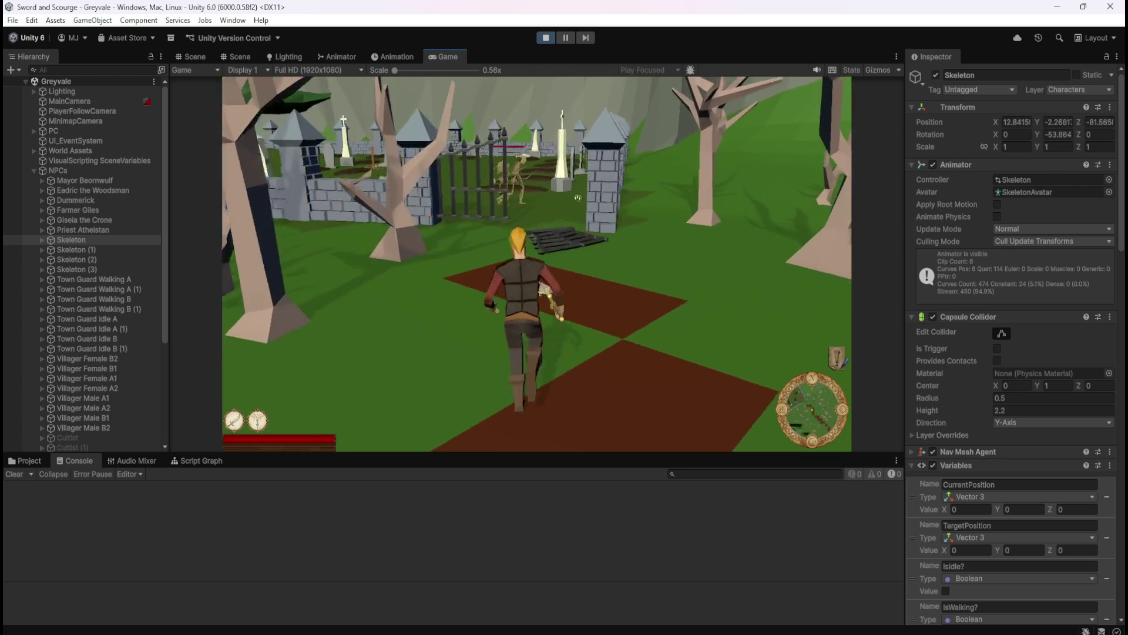
{"action": "key", "text": "w"}
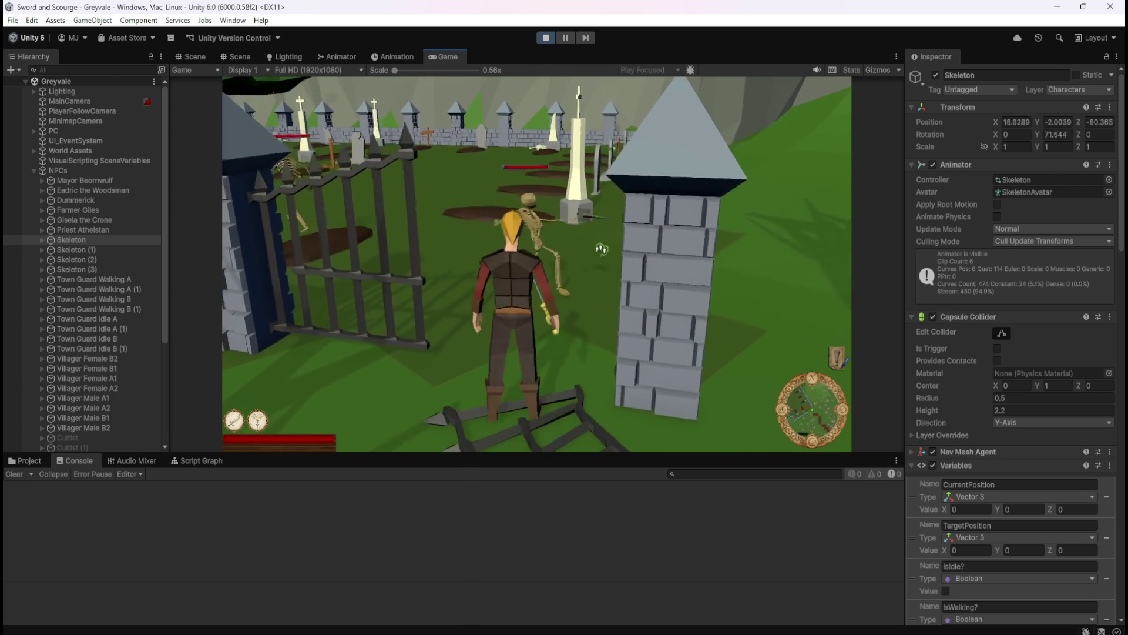
- Kill the skeleton, then stop play mode and return to the Scene view
{"action": "left_click", "coordinate": [612, 264]}
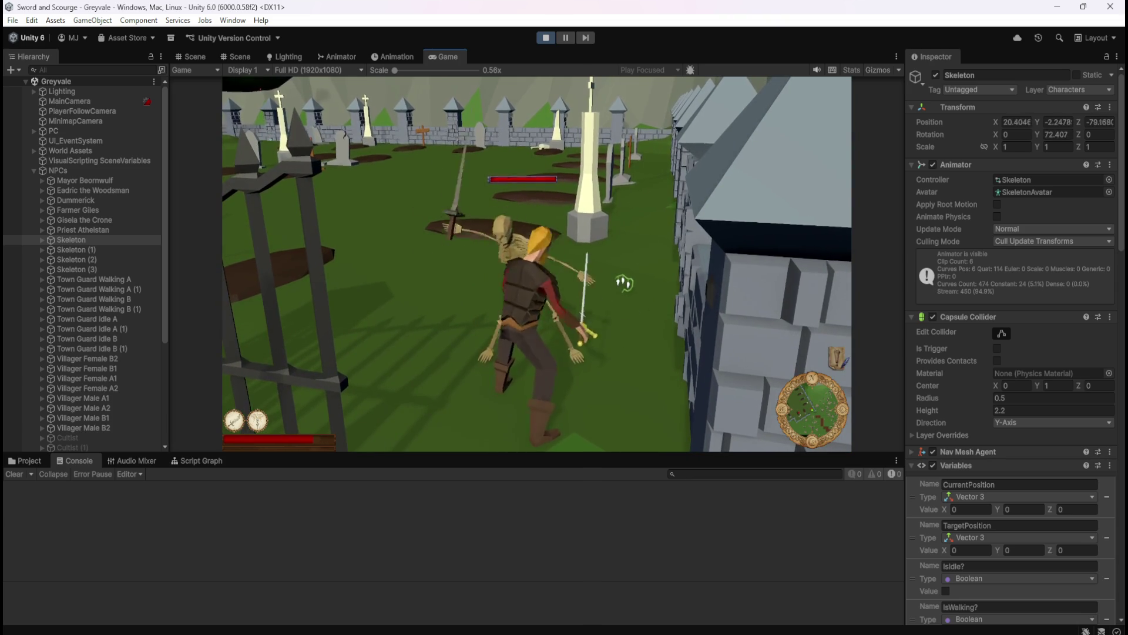
{"action": "left_click", "coordinate": [620, 270]}
{"action": "left_click", "coordinate": [620, 270]}
{"action": "left_click", "coordinate": [619, 272]}
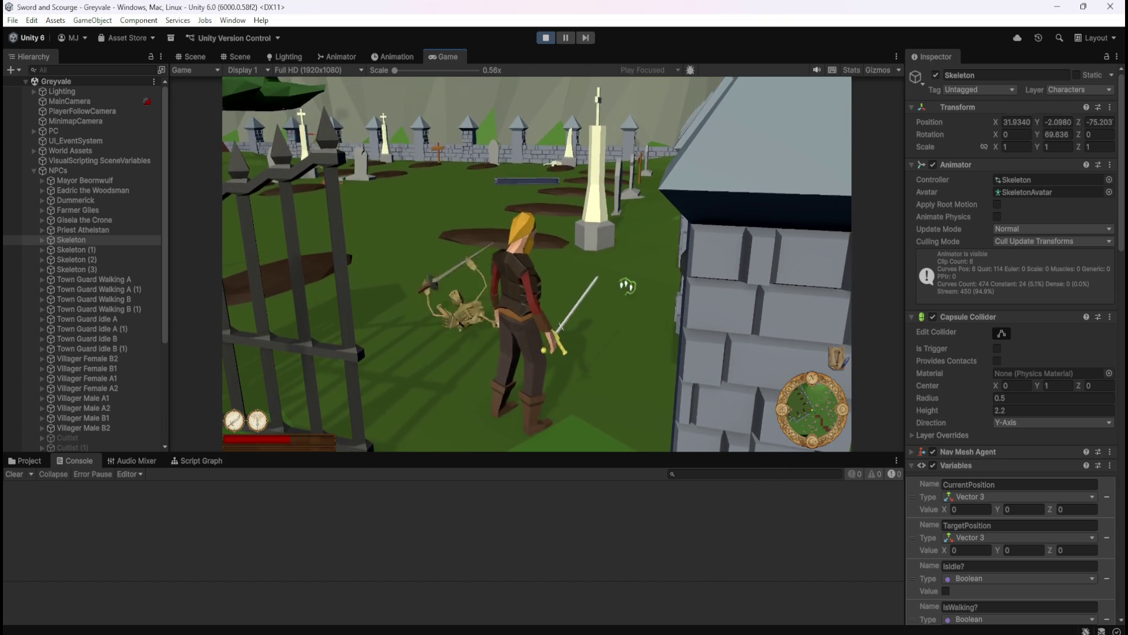
{"action": "key", "text": "Escape"}
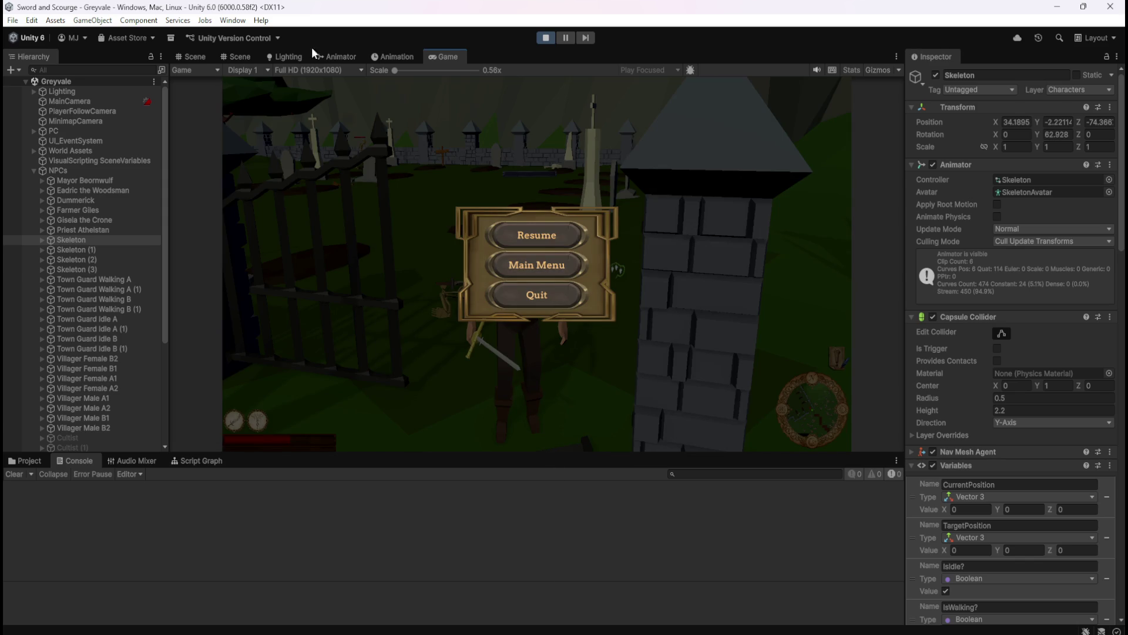
{"action": "left_click", "coordinate": [545, 39]}
{"action": "left_click", "coordinate": [198, 56]}
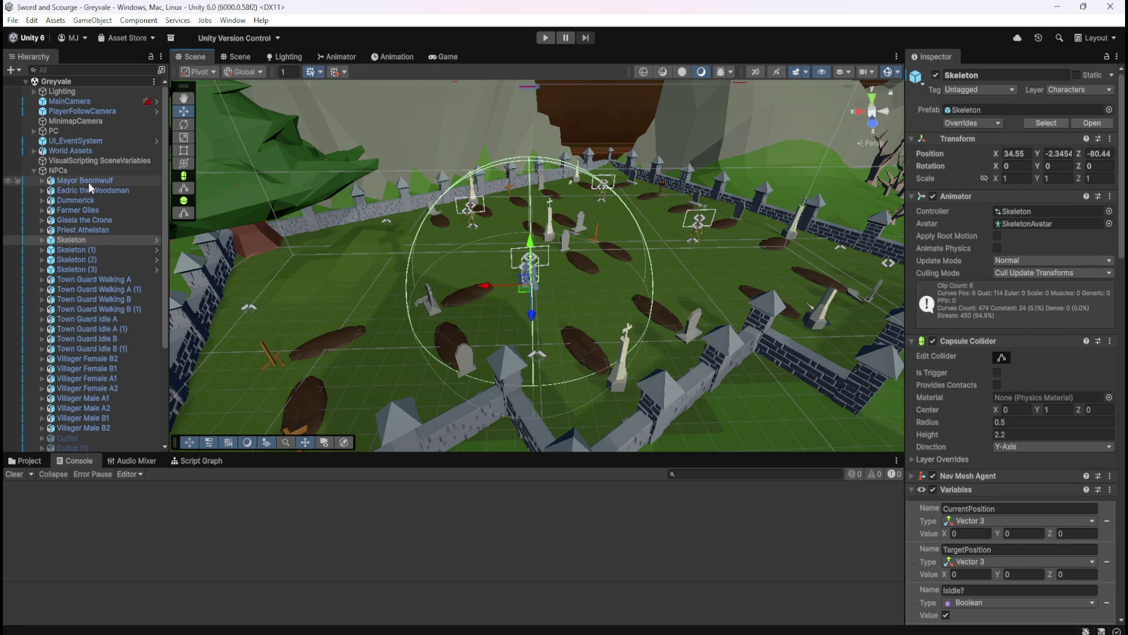
- Open LootManager's script graph full-screen and check the GreyvaleSkeletonLD event name
{"action": "scroll", "coordinate": [120, 305], "scroll_direction": "down", "scroll_amount": 5}
{"action": "left_click", "coordinate": [115, 435]}
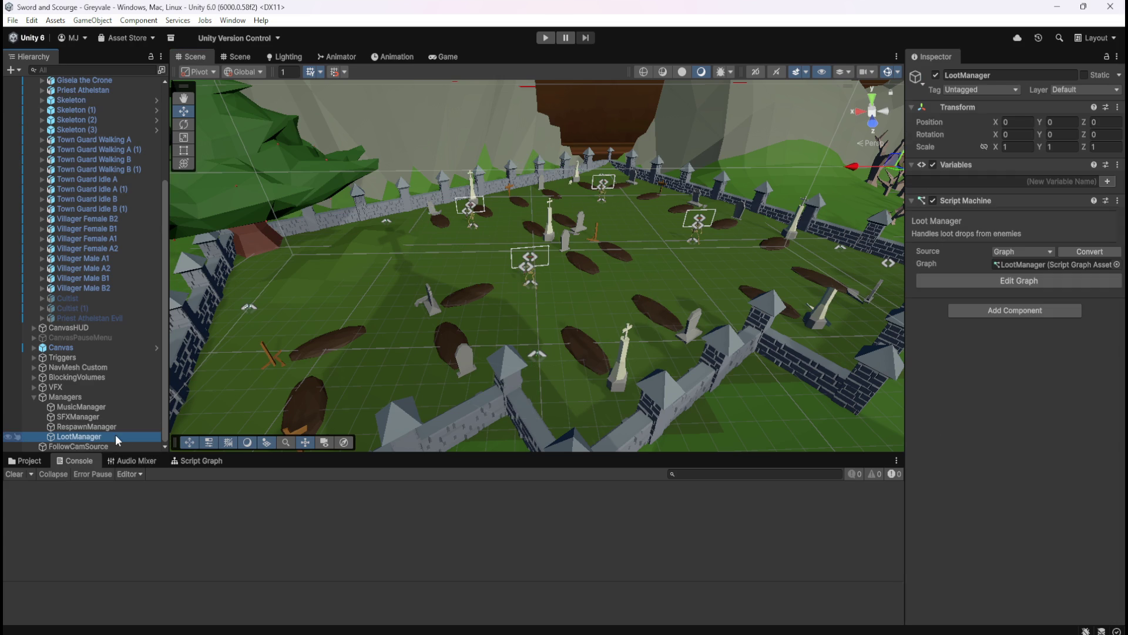
{"action": "left_click", "coordinate": [195, 461]}
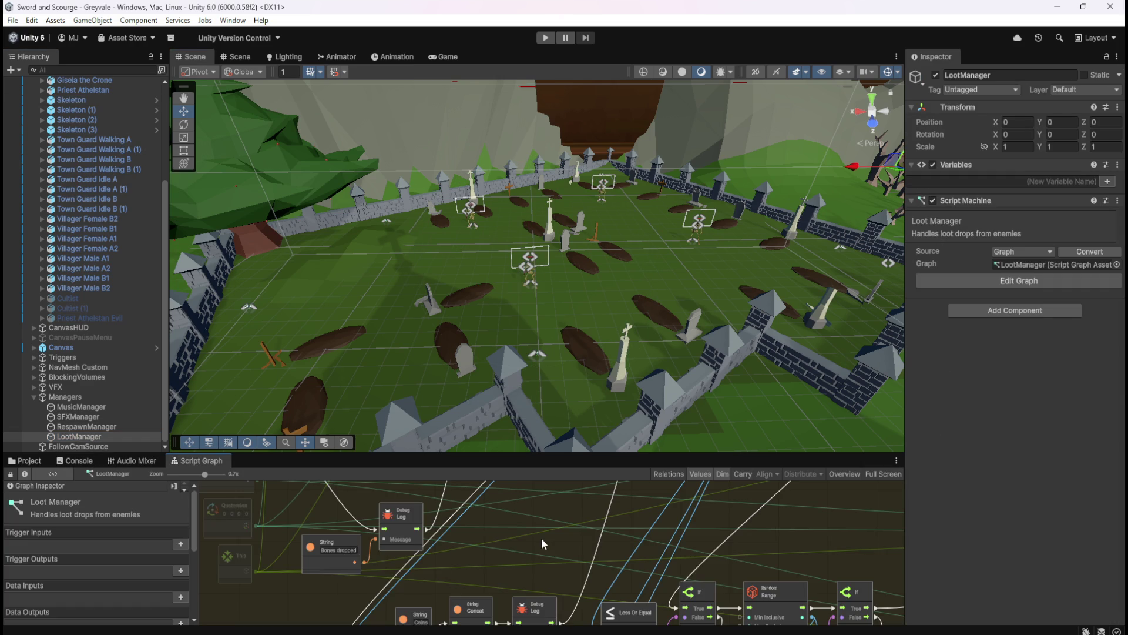
{"action": "key", "text": "shift+space"}
{"action": "scroll", "coordinate": [330, 217], "scroll_direction": "up", "scroll_amount": 3}
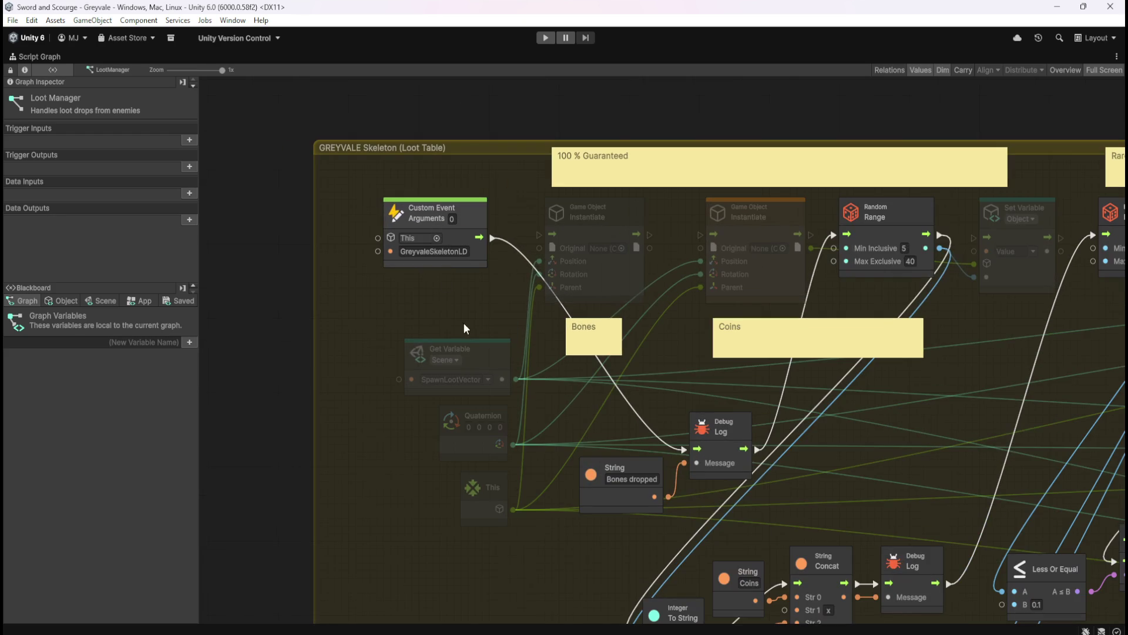
{"action": "left_click", "coordinate": [452, 251]}
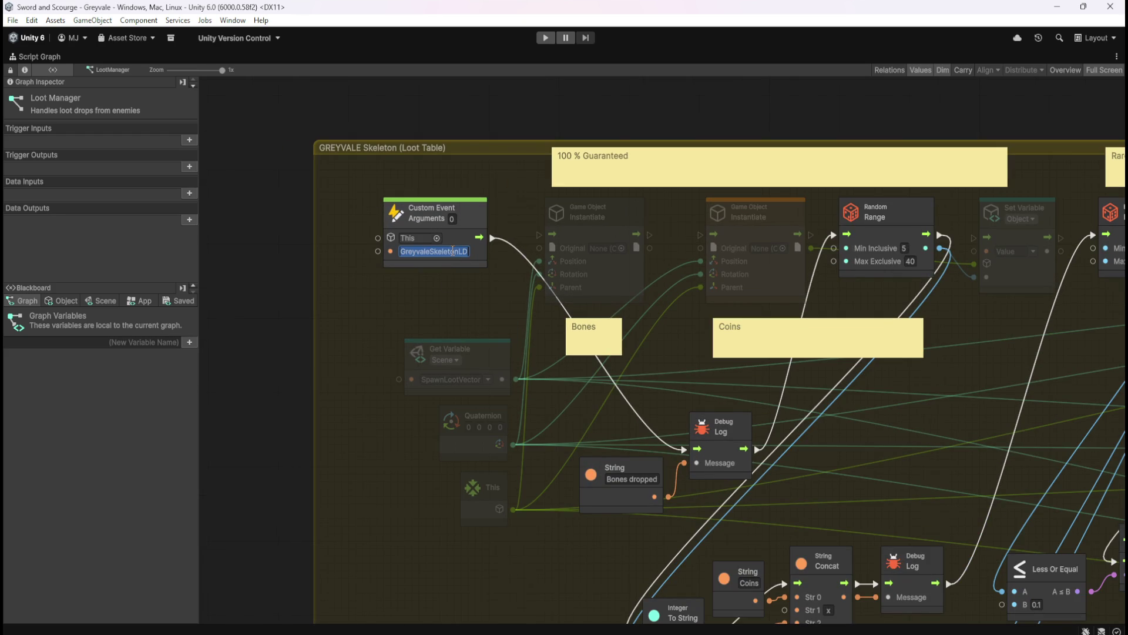
{"action": "left_click", "coordinate": [467, 304]}
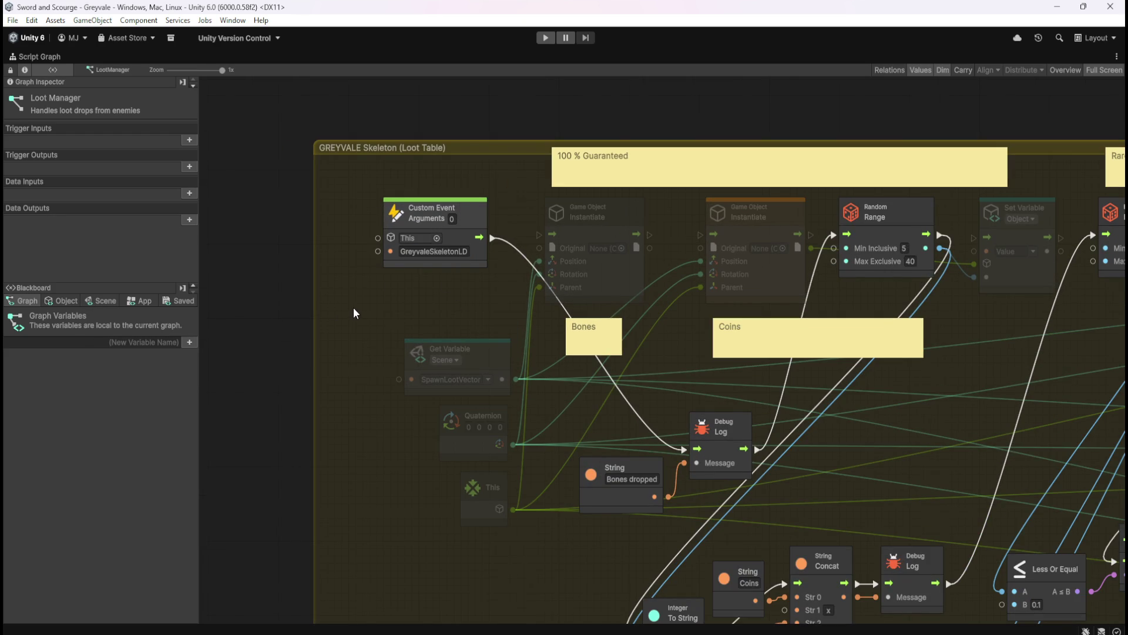
- Add a LootManager scene variable above SpawnLootVector and restore the normal layout
{"action": "left_click", "coordinate": [104, 298]}
{"action": "scroll", "coordinate": [177, 487], "scroll_direction": "down", "scroll_amount": 2}
{"action": "scroll", "coordinate": [177, 488], "scroll_direction": "down", "scroll_amount": 3}
{"action": "left_click_drag", "start_coordinate": [193, 379], "coordinate": [197, 606]}
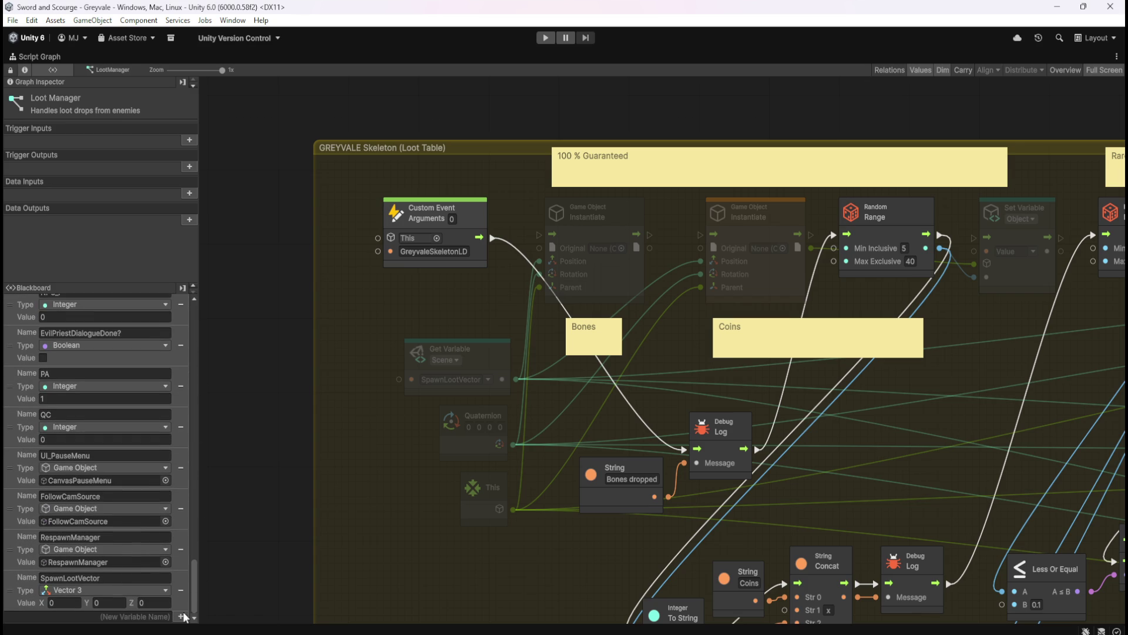
{"action": "left_click", "coordinate": [87, 616]}
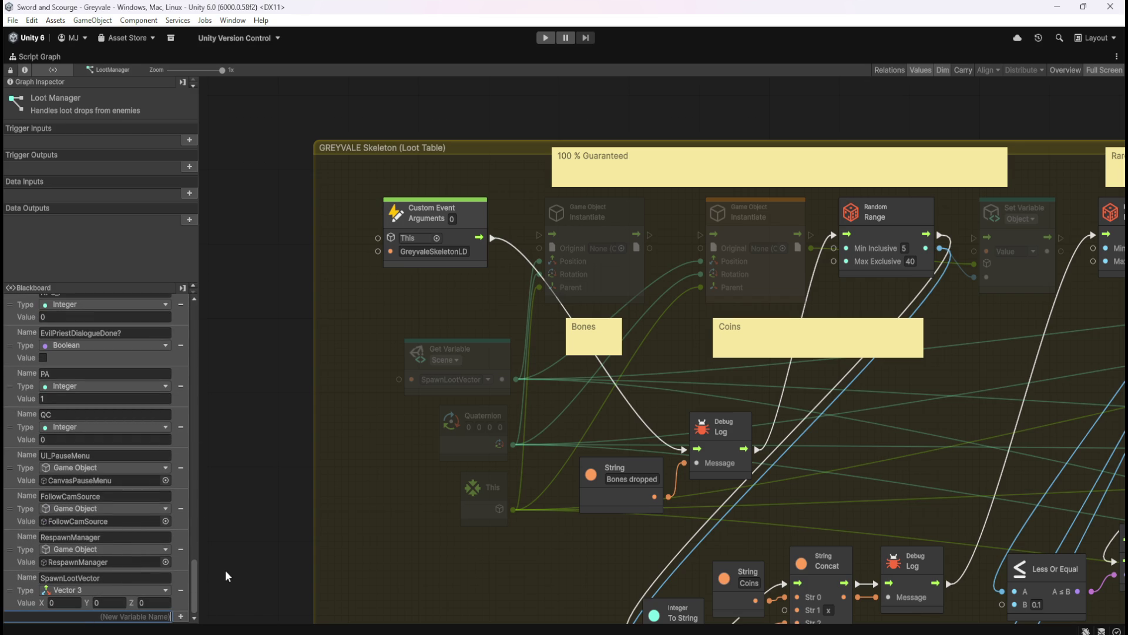
{"action": "type", "text": "LootManager"}
{"action": "key", "text": "Return"}
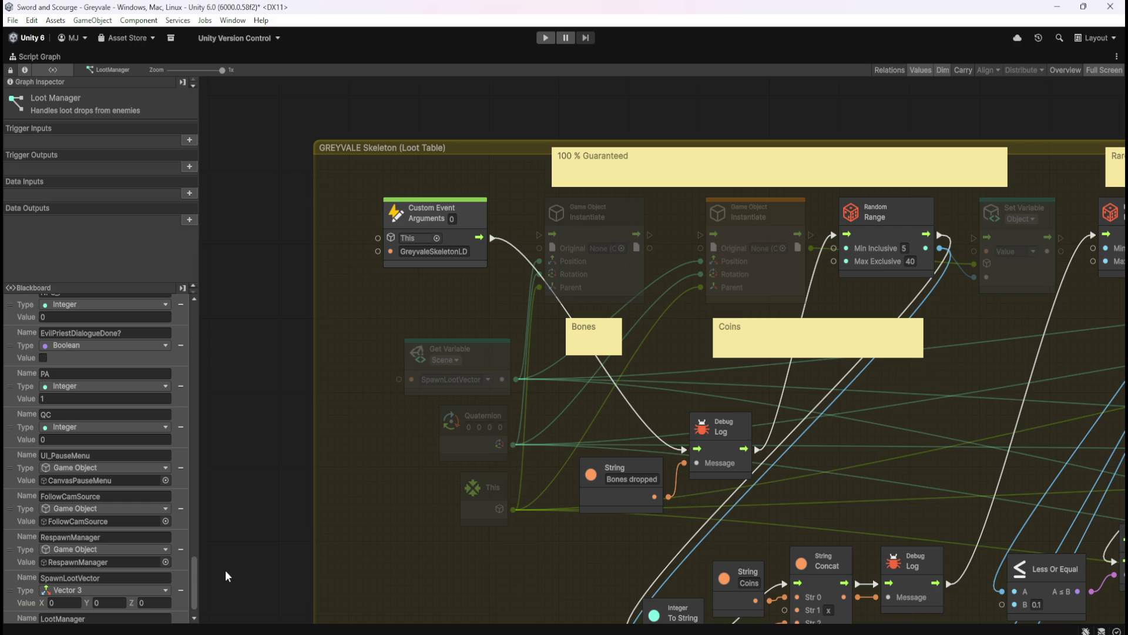
{"action": "left_click_drag", "start_coordinate": [16, 600], "coordinate": [23, 552]}
{"action": "key", "text": "shift+space"}
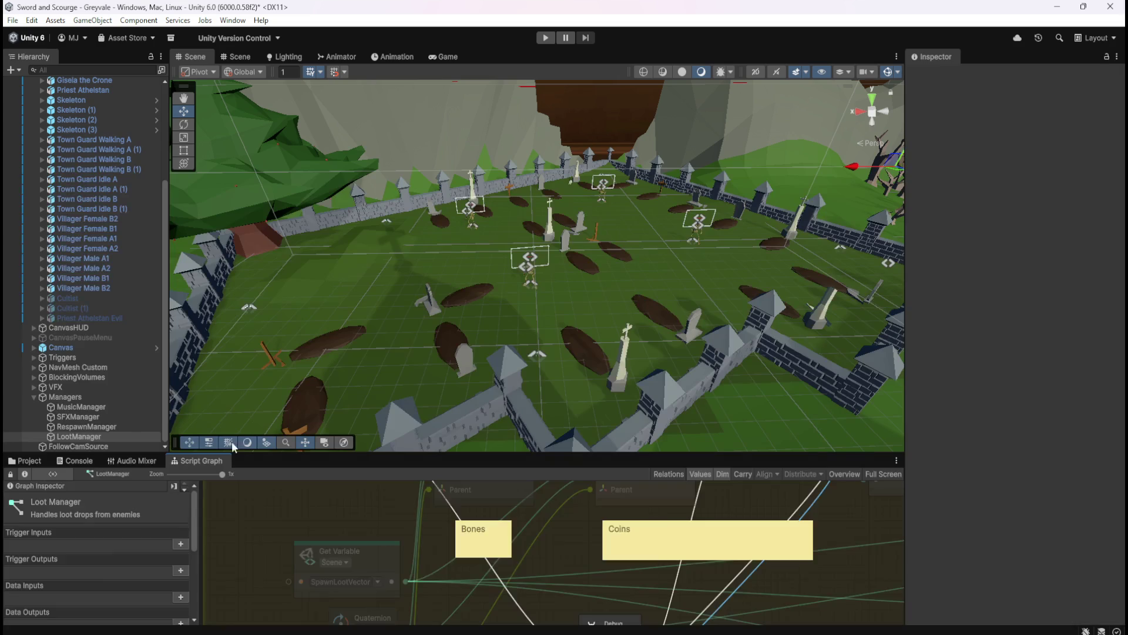
- Make the LootManager variable a Game Object holding the LootManager object, then save the scene
{"action": "scroll", "coordinate": [153, 529], "scroll_direction": "down", "scroll_amount": 5}
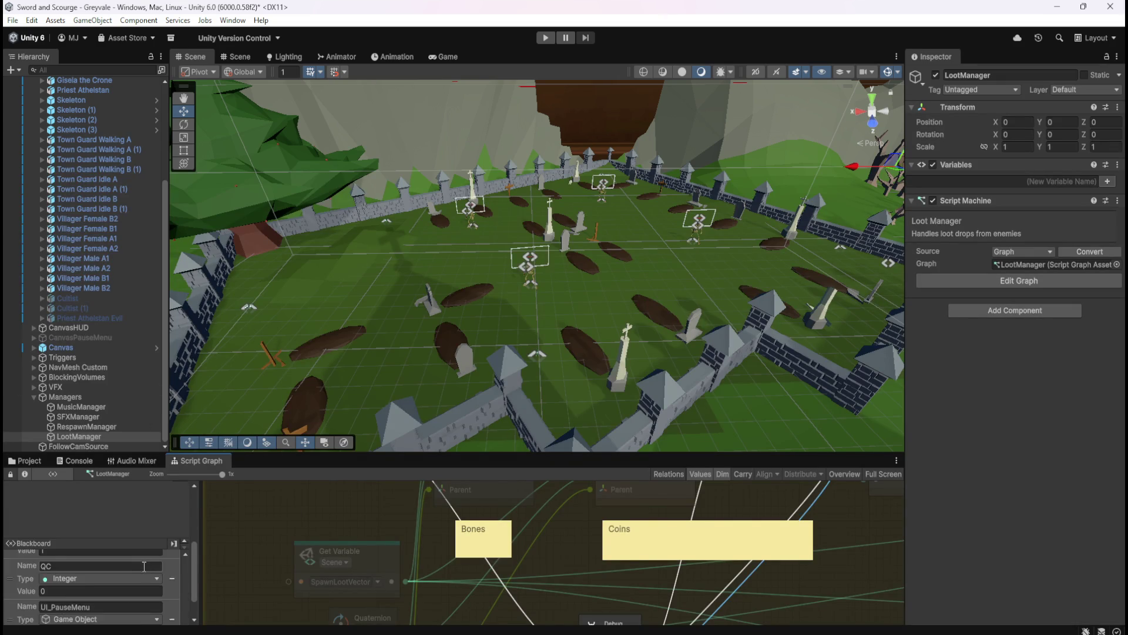
{"action": "scroll", "coordinate": [186, 566], "scroll_direction": "down", "scroll_amount": 2}
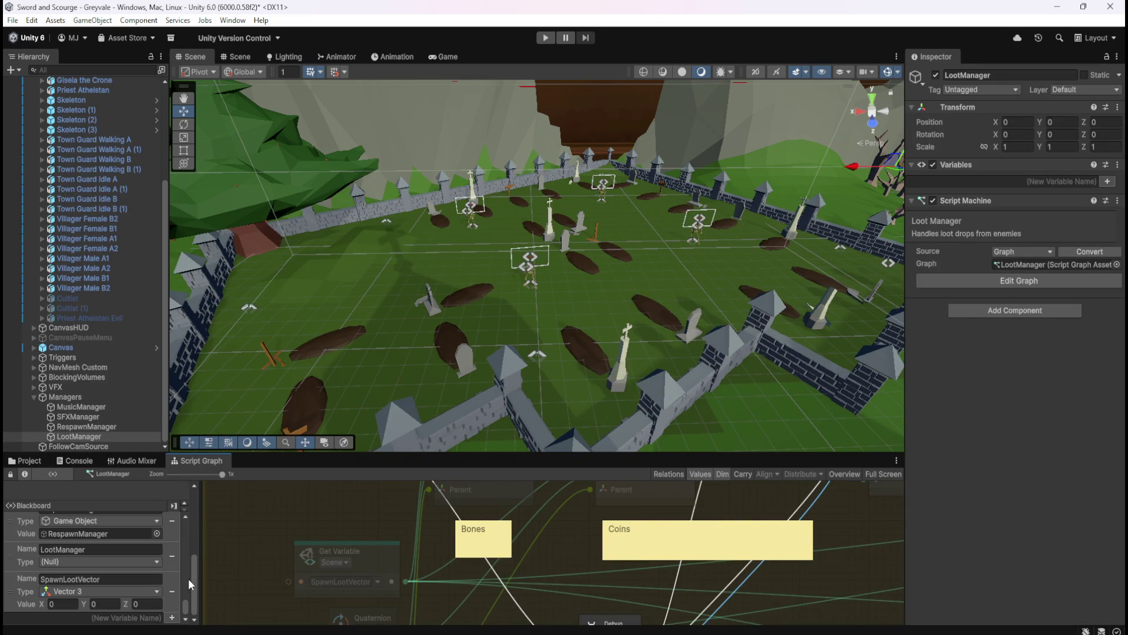
{"action": "left_click", "coordinate": [153, 561]}
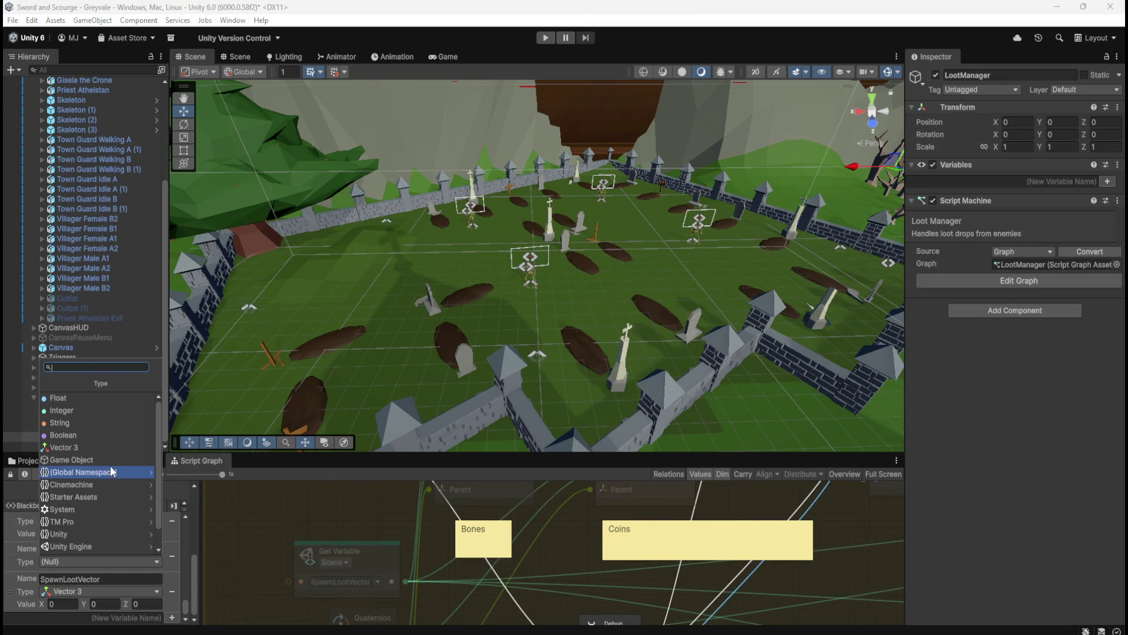
{"action": "left_click", "coordinate": [115, 467]}
{"action": "left_click_drag", "start_coordinate": [90, 437], "coordinate": [97, 576]}
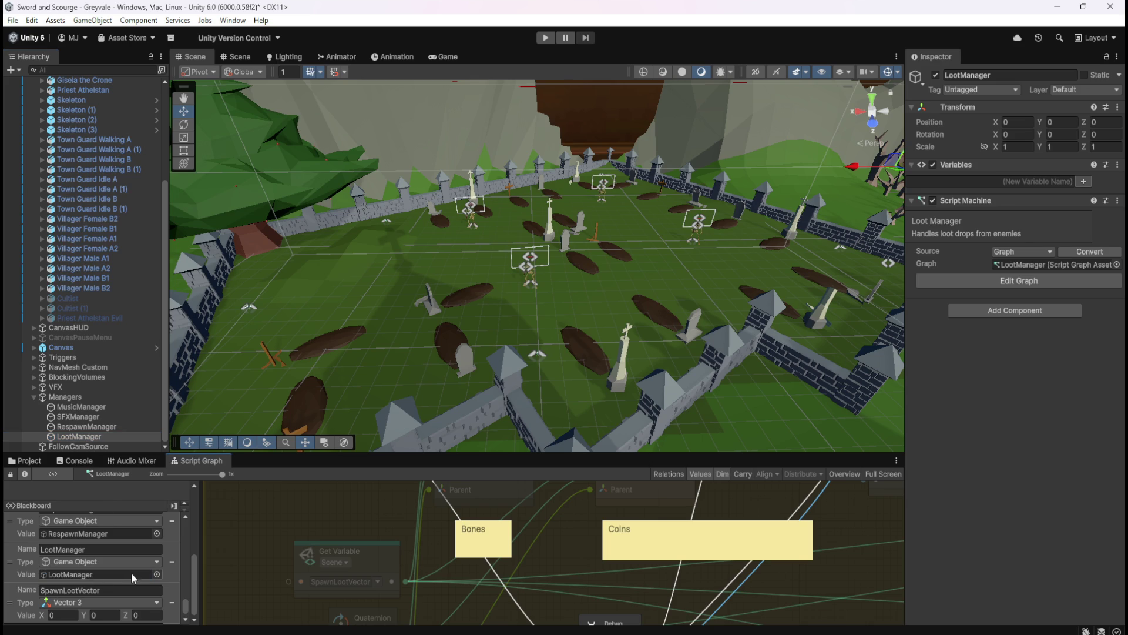
{"action": "mouse_move", "coordinate": [185, 598]}
{"action": "left_mouse_down"}
{"action": "mouse_move", "coordinate": [188, 516]}
{"action": "mouse_move", "coordinate": [181, 623]}
{"action": "left_mouse_up"}
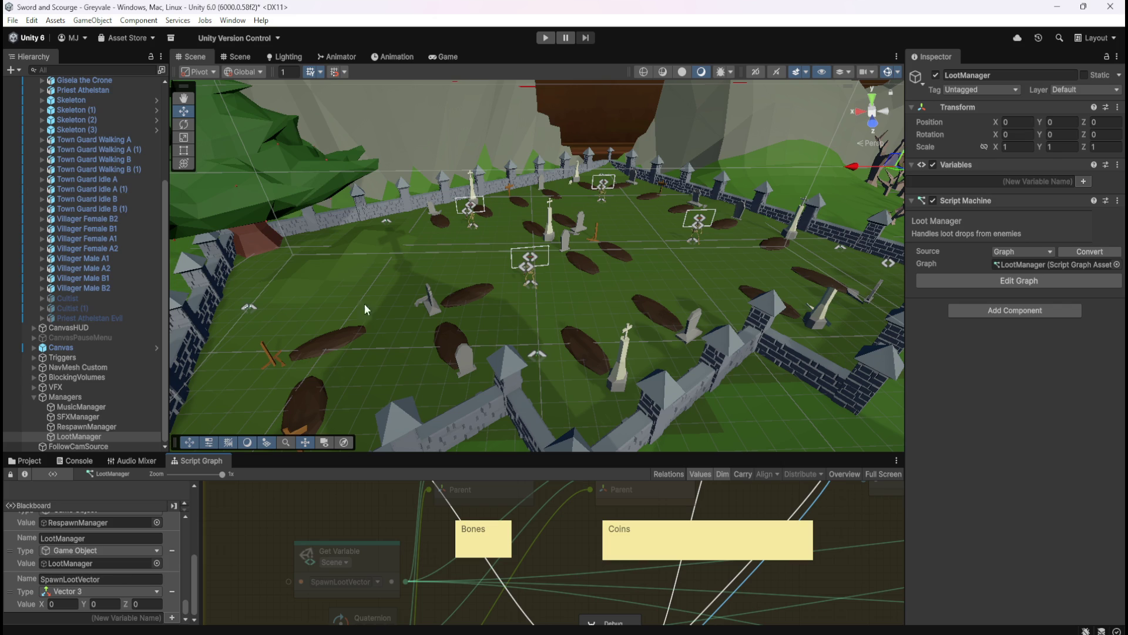
{"action": "key", "text": "ctrl+s"}
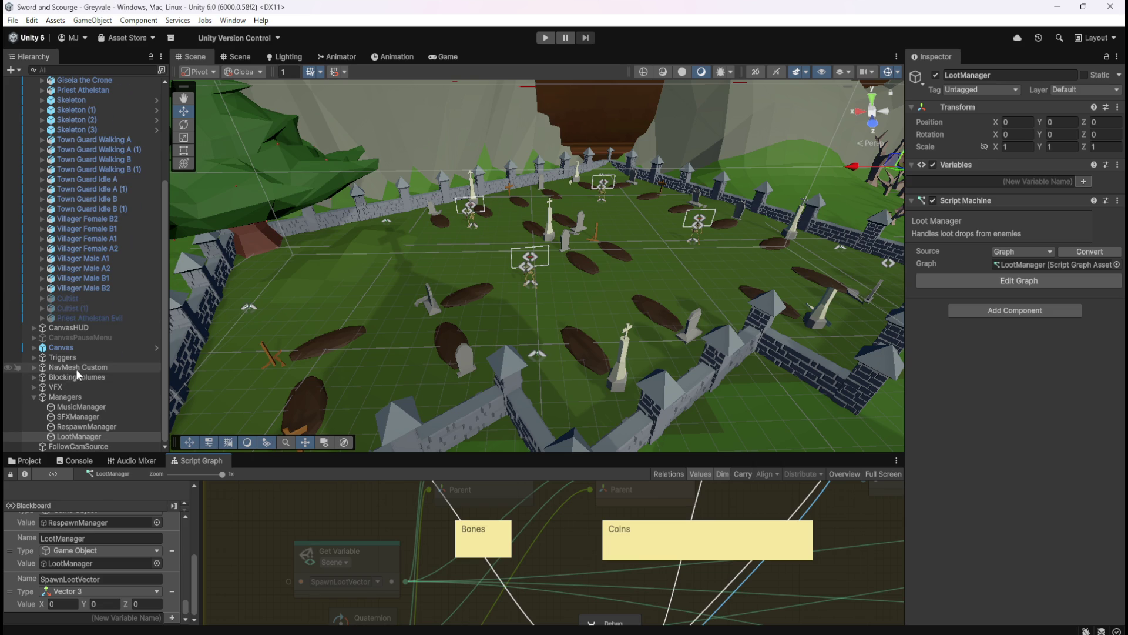
- In the Skeleton graph, add a Trigger Custom Event named GreyvaleSkeletonLD after the collider-disable step
{"action": "scroll", "coordinate": [76, 369], "scroll_direction": "up", "scroll_amount": 5}
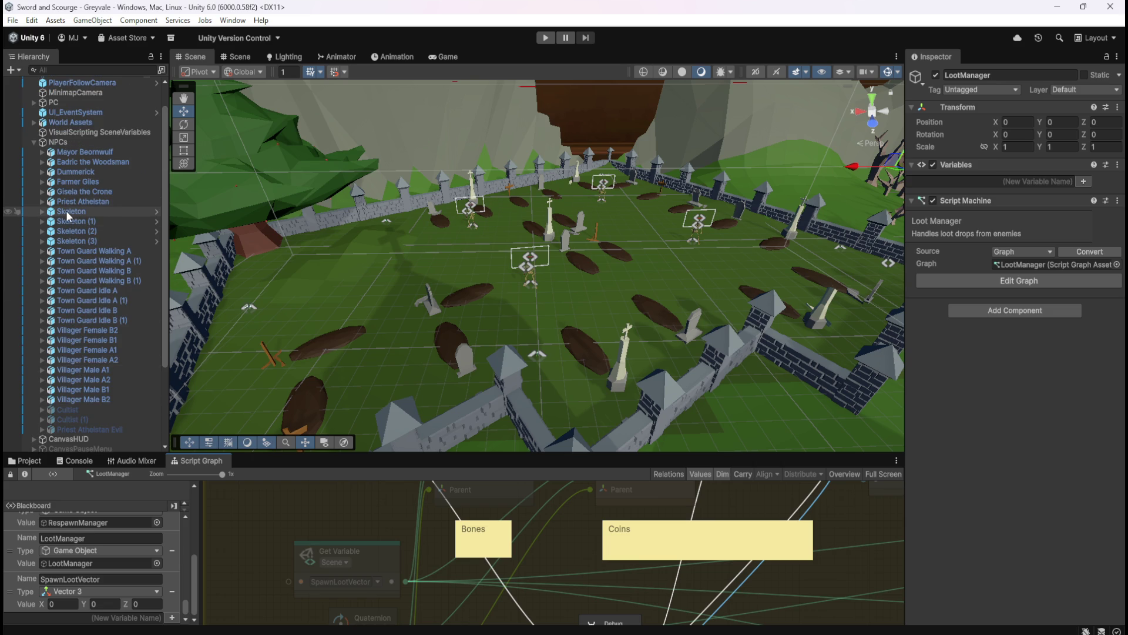
{"action": "left_click", "coordinate": [66, 210]}
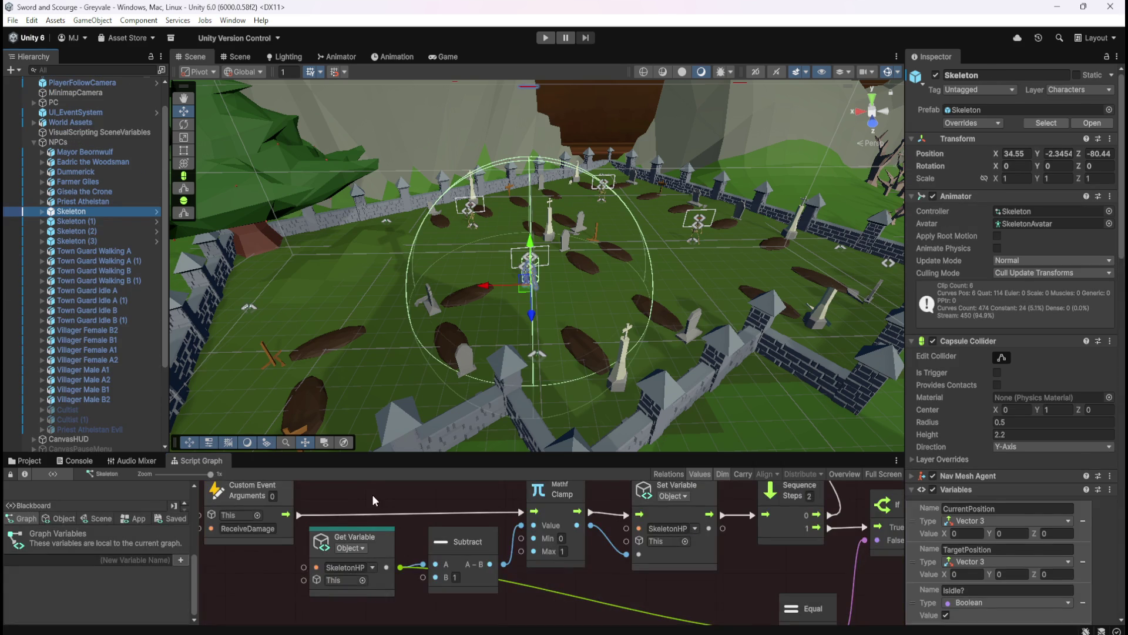
{"action": "key", "text": "shift+space"}
{"action": "scroll", "coordinate": [778, 537], "scroll_direction": "right", "scroll_amount": 10}
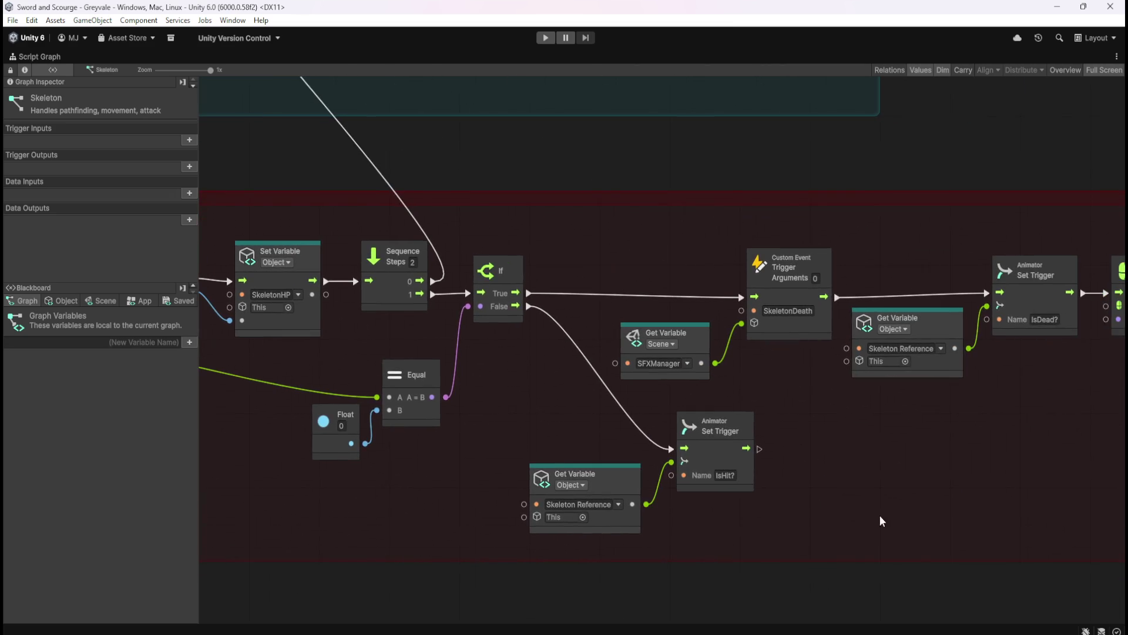
{"action": "scroll", "coordinate": [642, 452], "scroll_direction": "right", "scroll_amount": 4}
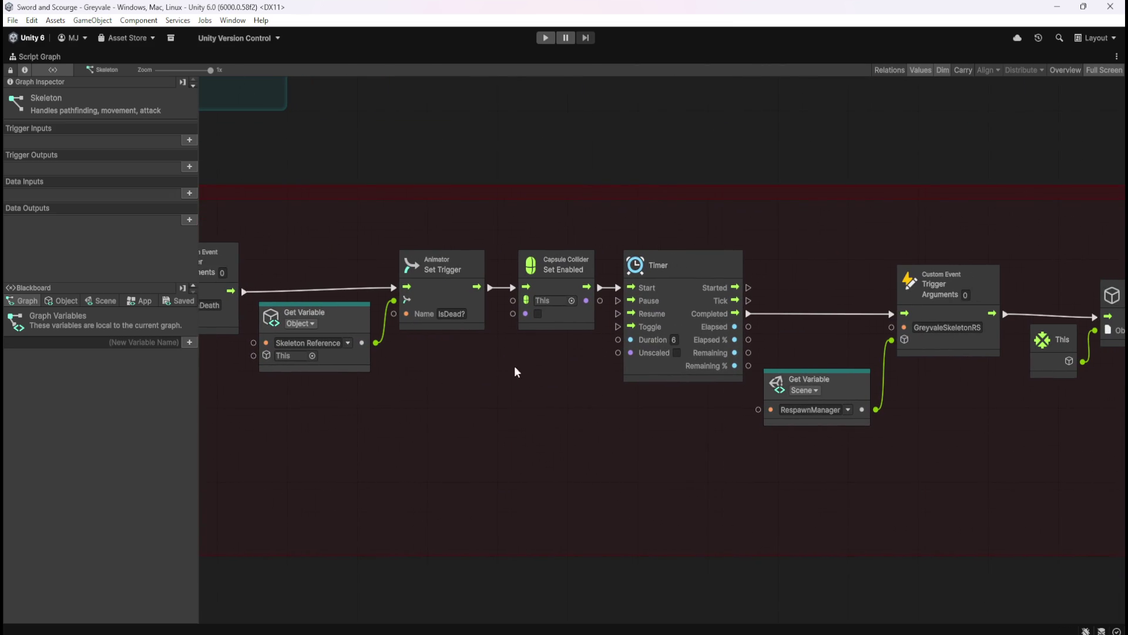
{"action": "left_click_drag", "start_coordinate": [601, 287], "coordinate": [530, 419]}
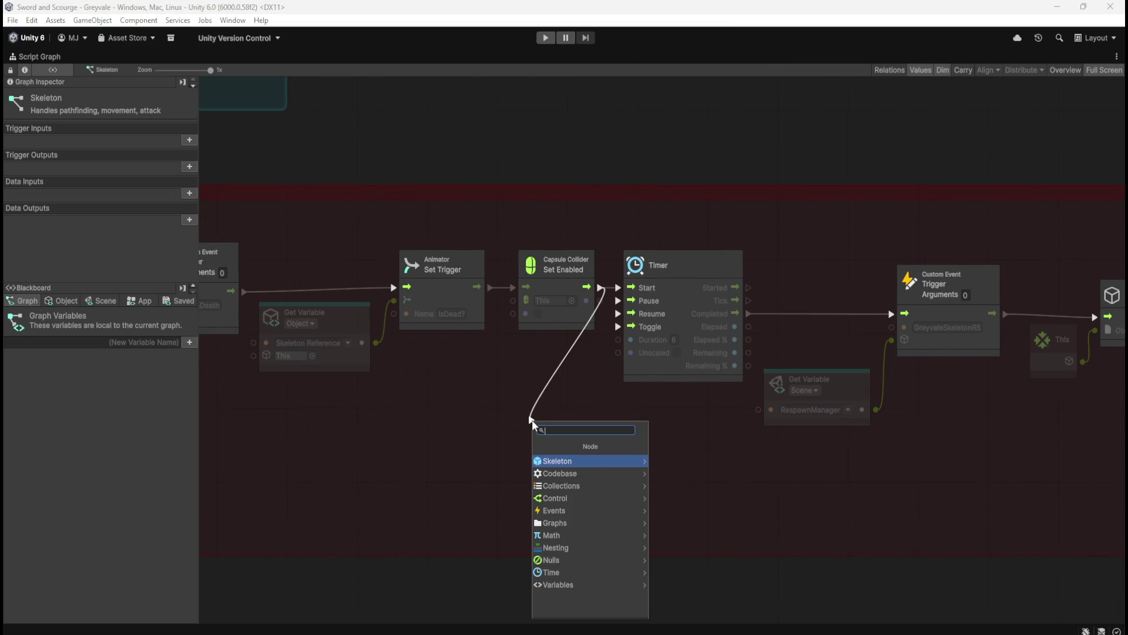
{"action": "type", "text": "custom"}
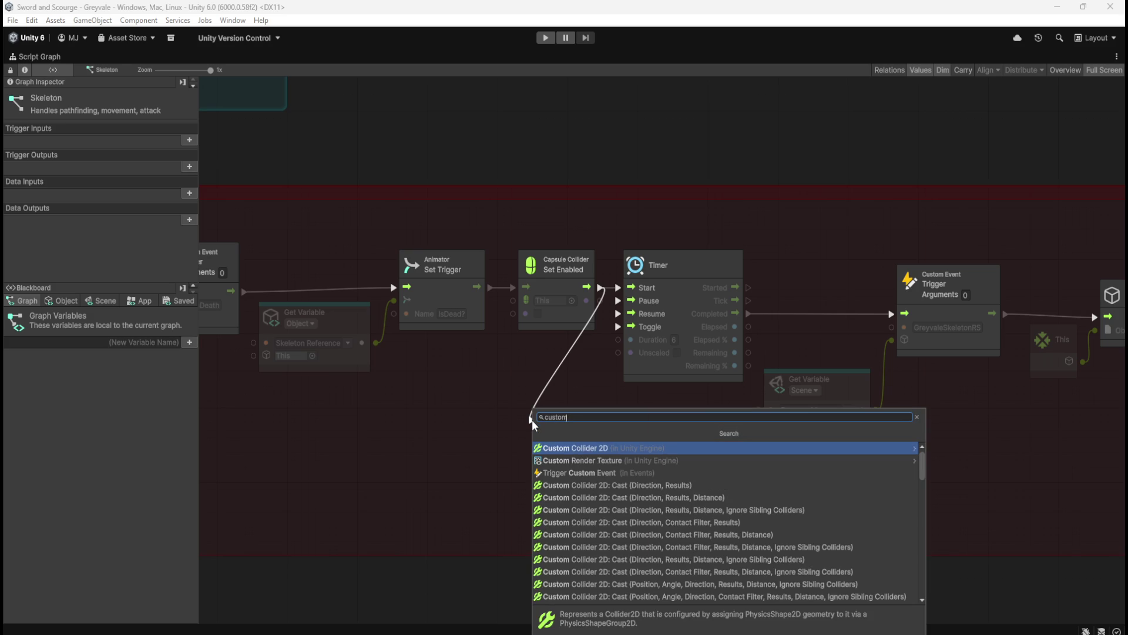
{"action": "key", "text": "Down"}
{"action": "key", "text": "Down"}
{"action": "key", "text": "Return"}
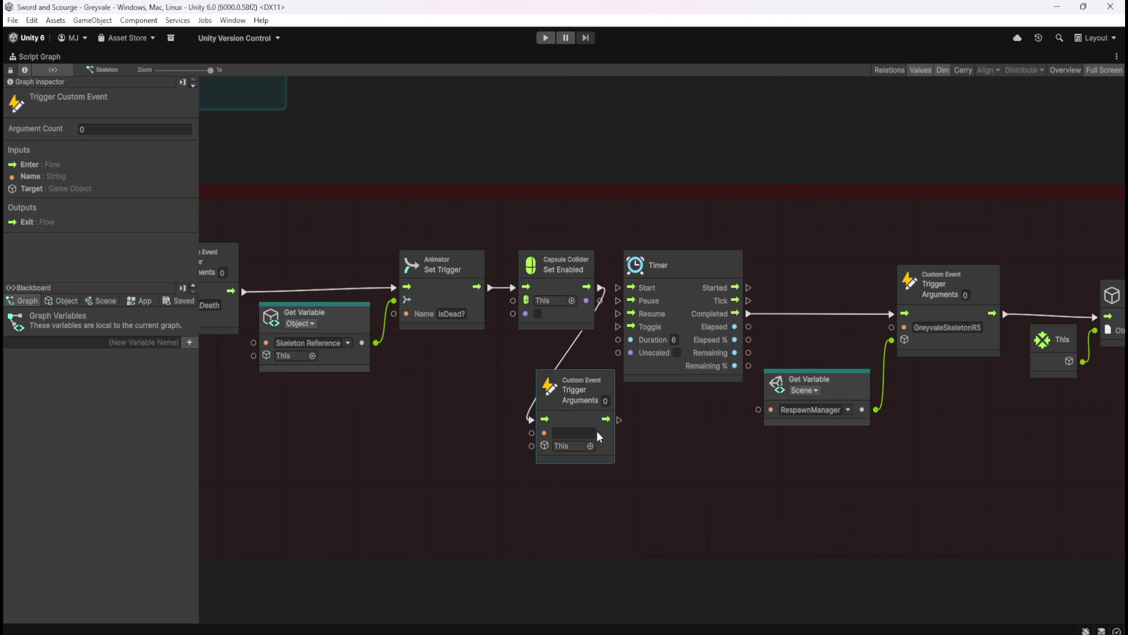
{"action": "type", "text": "GreyvaleSkeletonLD"}
{"action": "left_click", "coordinate": [554, 498]}
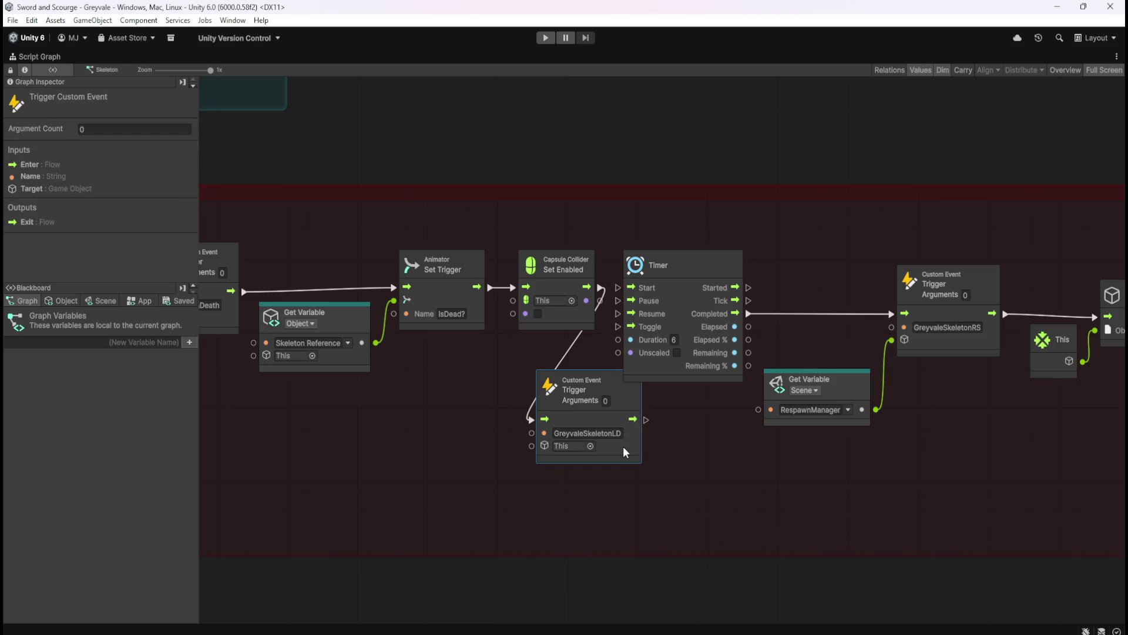
- Target the event at the LootManager scene variable and wire it into the Timer's Start
{"action": "left_click", "coordinate": [110, 299]}
{"action": "left_click_drag", "start_coordinate": [192, 344], "coordinate": [193, 594]}
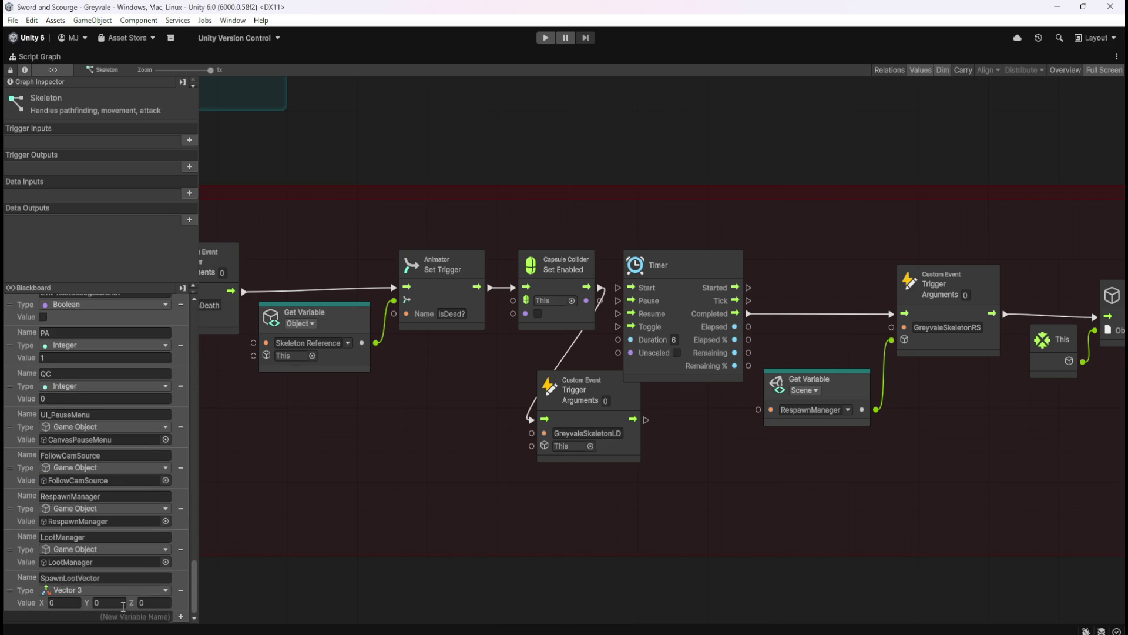
{"action": "mouse_move", "coordinate": [18, 555]}
{"action": "left_mouse_down"}
{"action": "mouse_move", "coordinate": [418, 466]}
{"action": "mouse_move", "coordinate": [426, 436]}
{"action": "left_mouse_up"}
{"action": "left_click_drag", "start_coordinate": [509, 476], "coordinate": [533, 446]}
{"action": "left_click", "coordinate": [558, 497]}
{"action": "left_click_drag", "start_coordinate": [647, 420], "coordinate": [618, 287]}
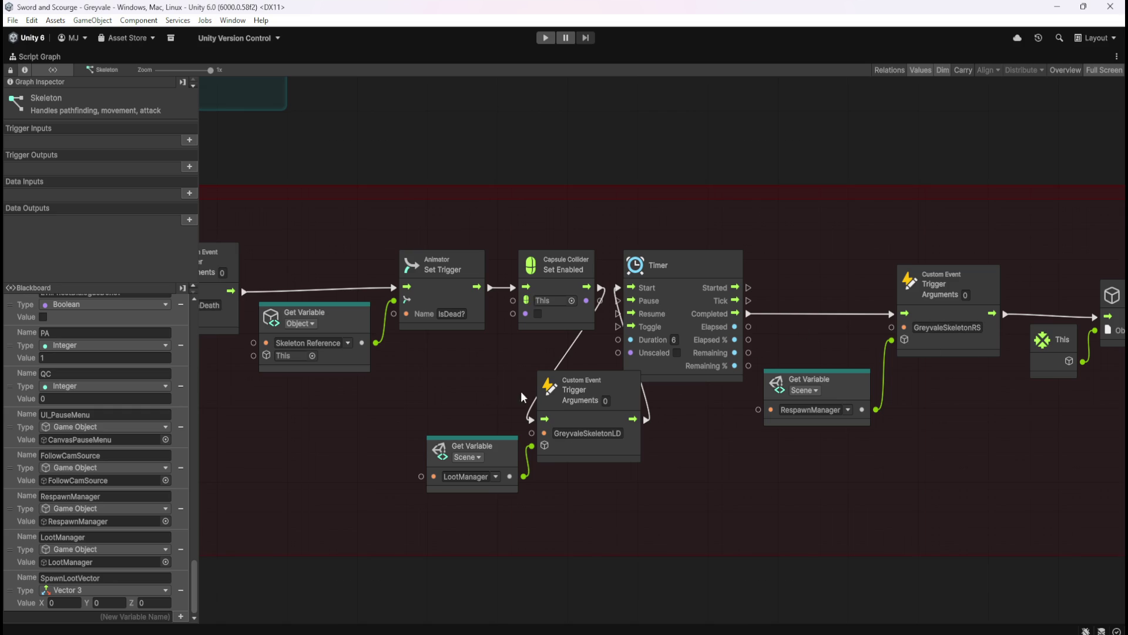
{"action": "mouse_move", "coordinate": [457, 406]}
{"action": "left_mouse_down"}
{"action": "mouse_move", "coordinate": [596, 450]}
{"action": "mouse_move", "coordinate": [561, 469]}
{"action": "left_mouse_up"}
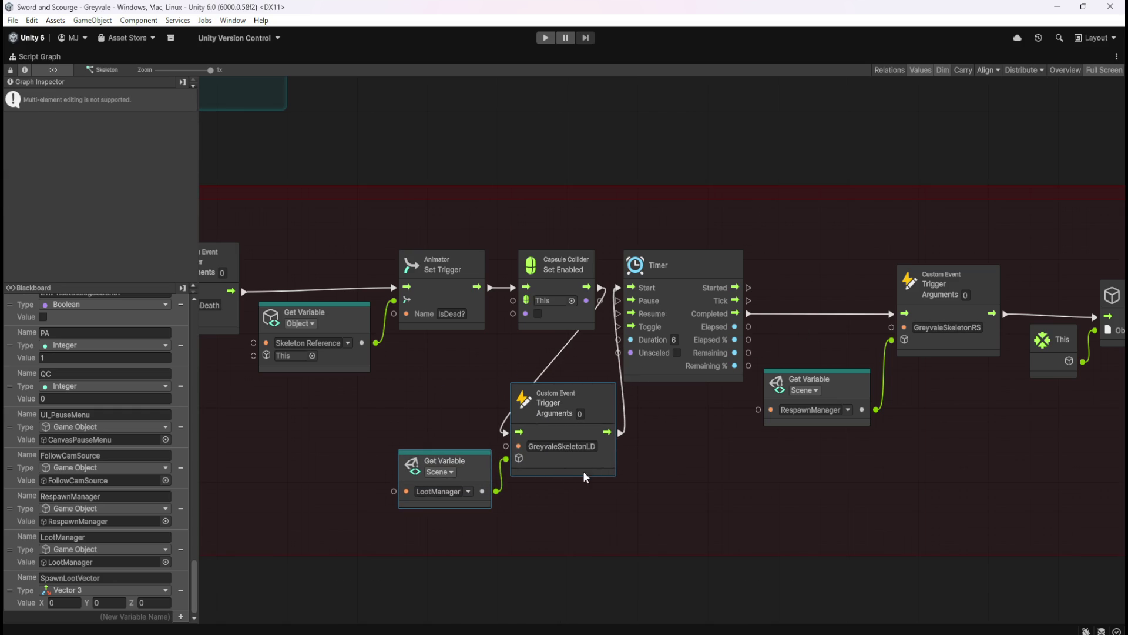
{"action": "left_click", "coordinate": [682, 449]}
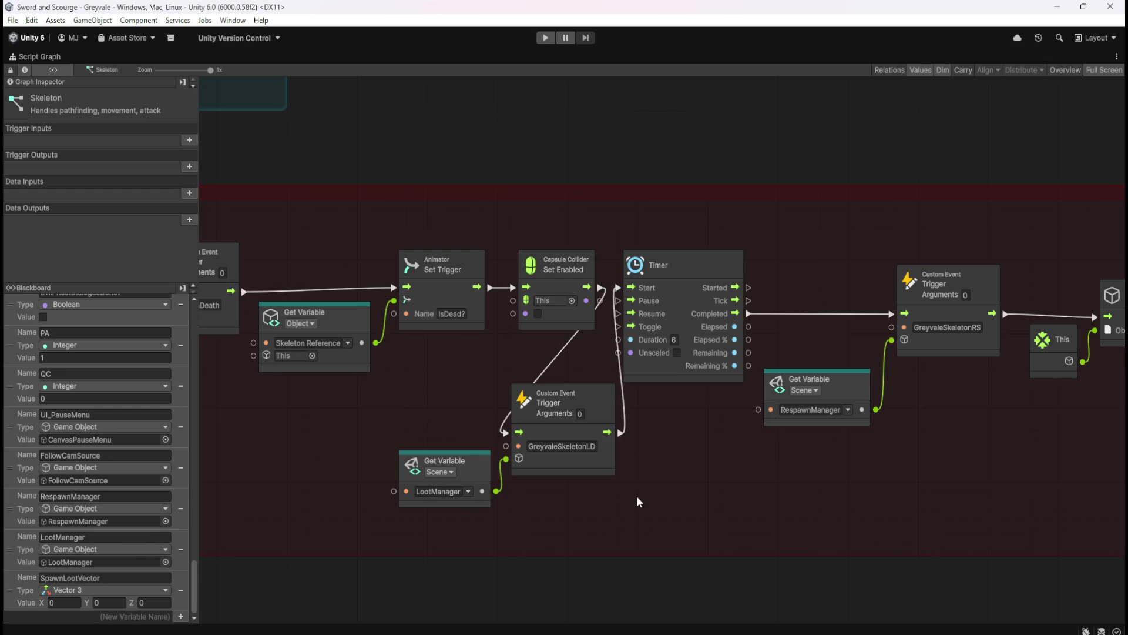
{"action": "key", "text": "shift+space"}
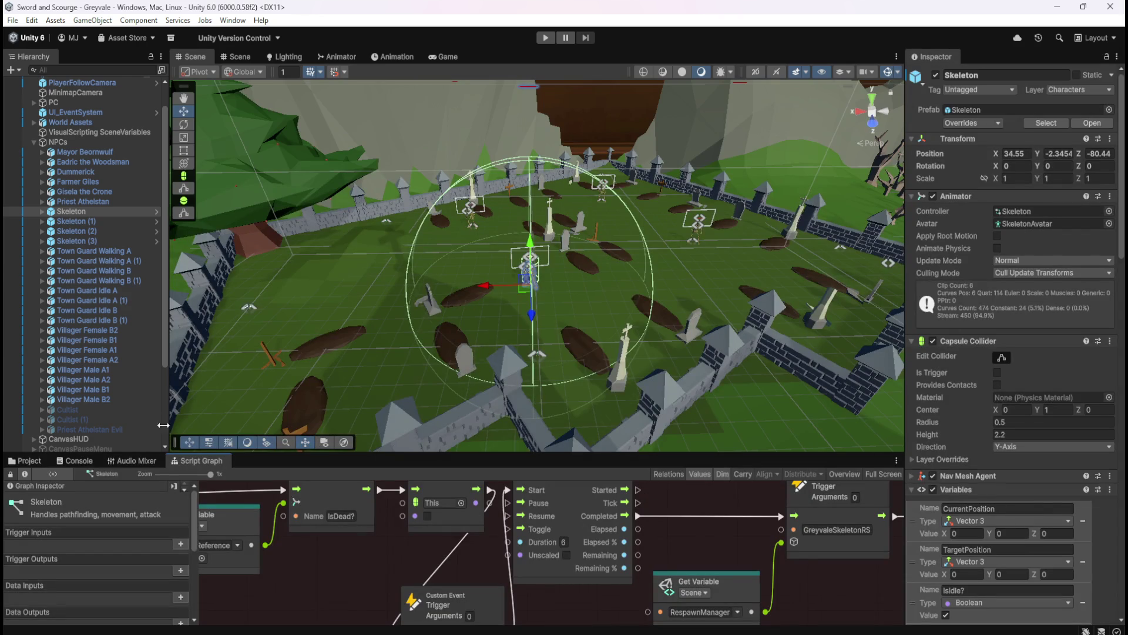
- Review LootManager's loot graph from the GreyvaleSkeletonLD event, then show the empty Console
{"action": "scroll", "coordinate": [88, 353], "scroll_direction": "down", "scroll_amount": 5}
{"action": "left_click", "coordinate": [79, 436]}
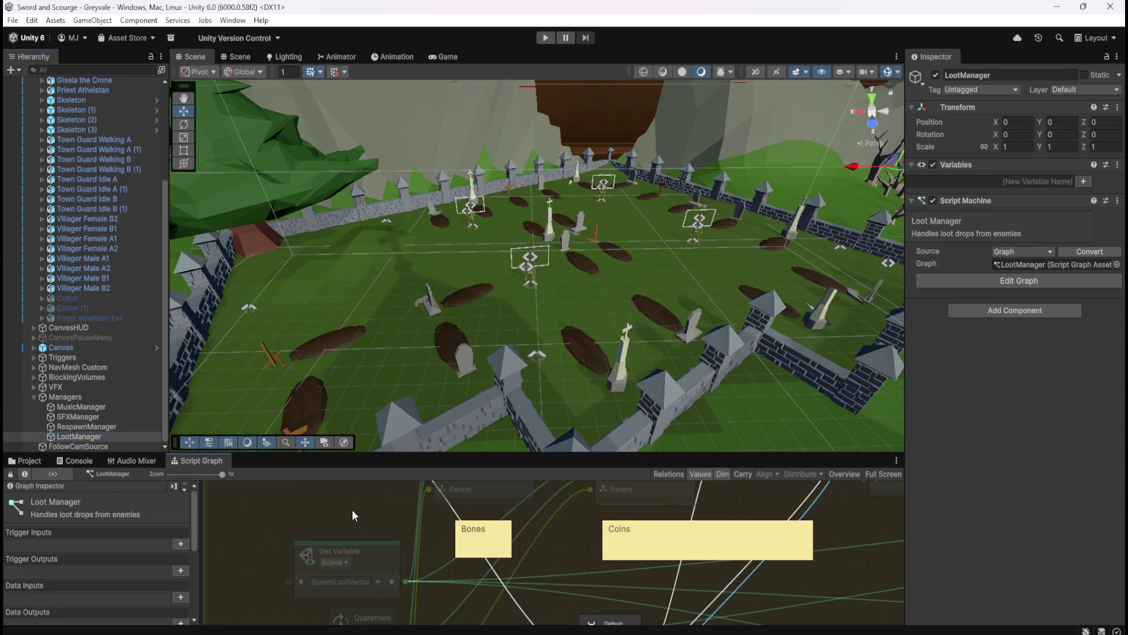
{"action": "key", "text": "shift+space"}
{"action": "left_click_drag", "start_coordinate": [652, 398], "coordinate": [533, 339]}
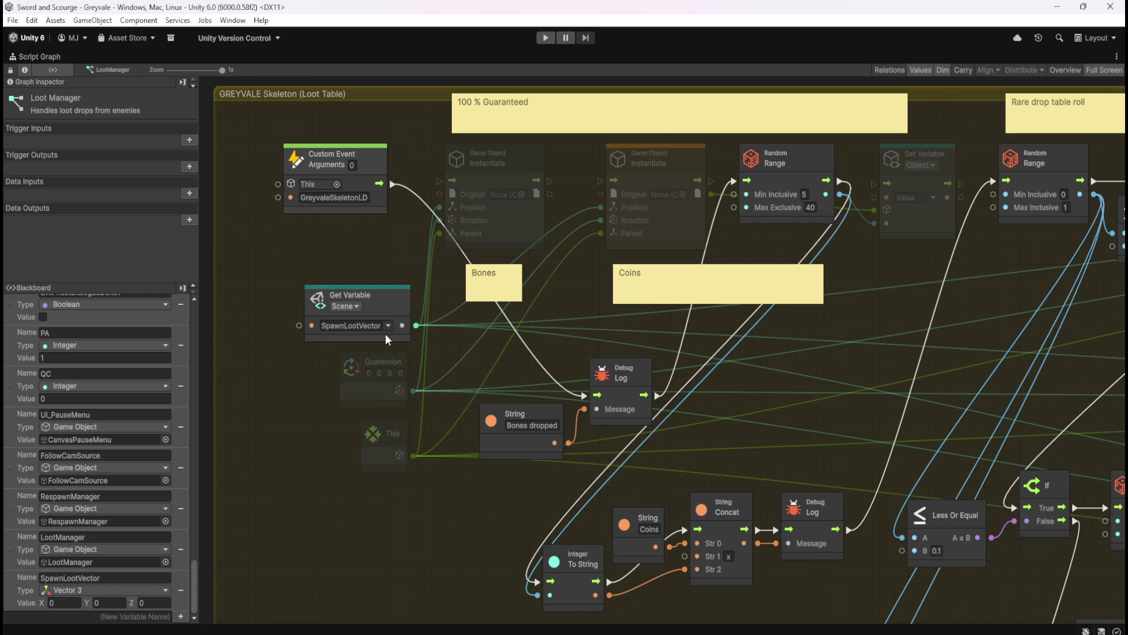
{"action": "key", "text": "shift+space"}
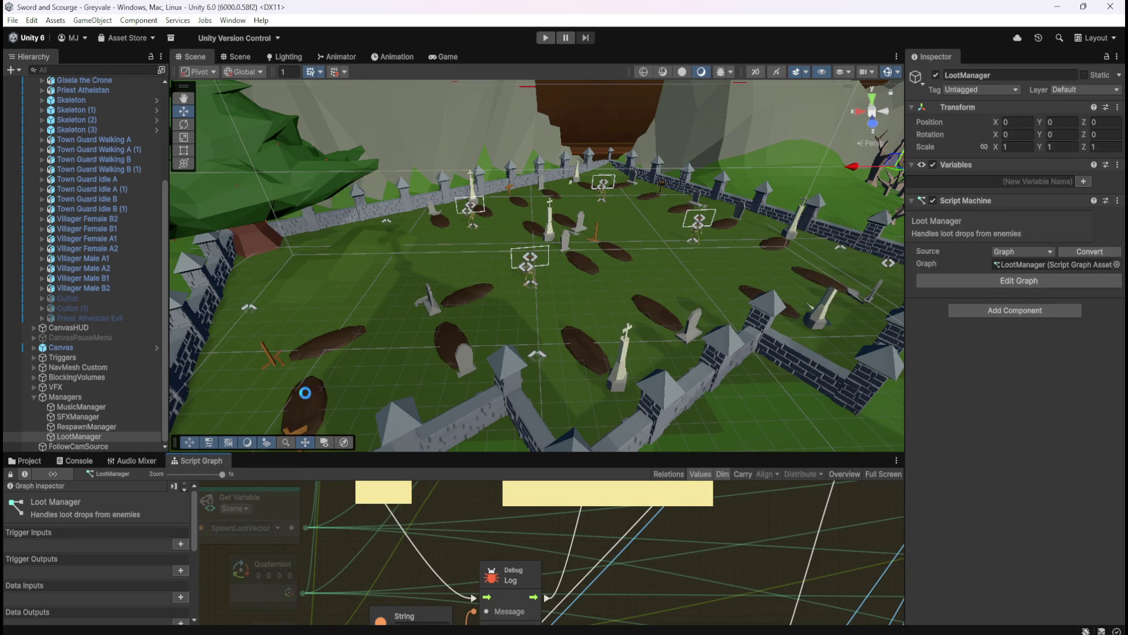
{"action": "scroll", "coordinate": [108, 372], "scroll_direction": "up", "scroll_amount": 5}
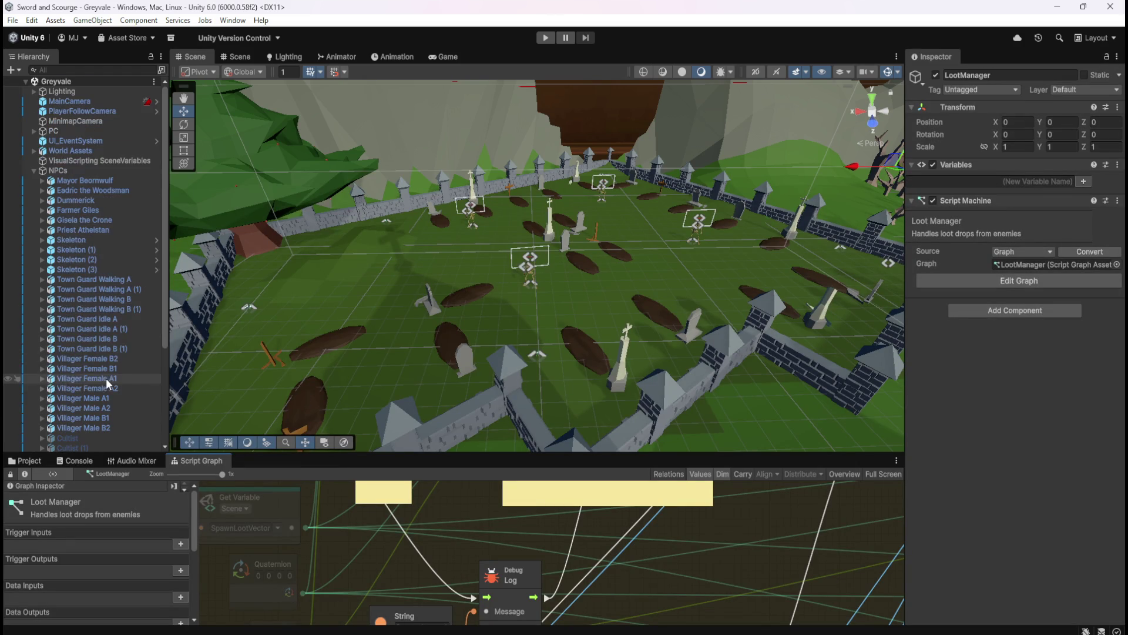
{"action": "left_click", "coordinate": [76, 461]}
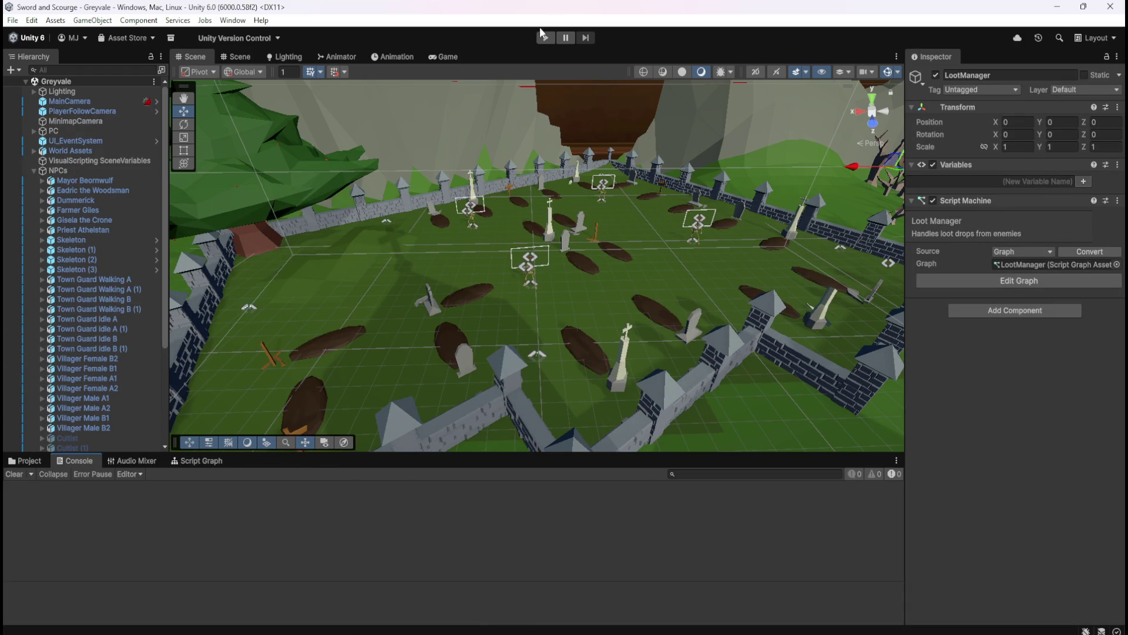
- Start Play mode and run the hero over the bridge and through the village gate
{"action": "left_click", "coordinate": [547, 39]}
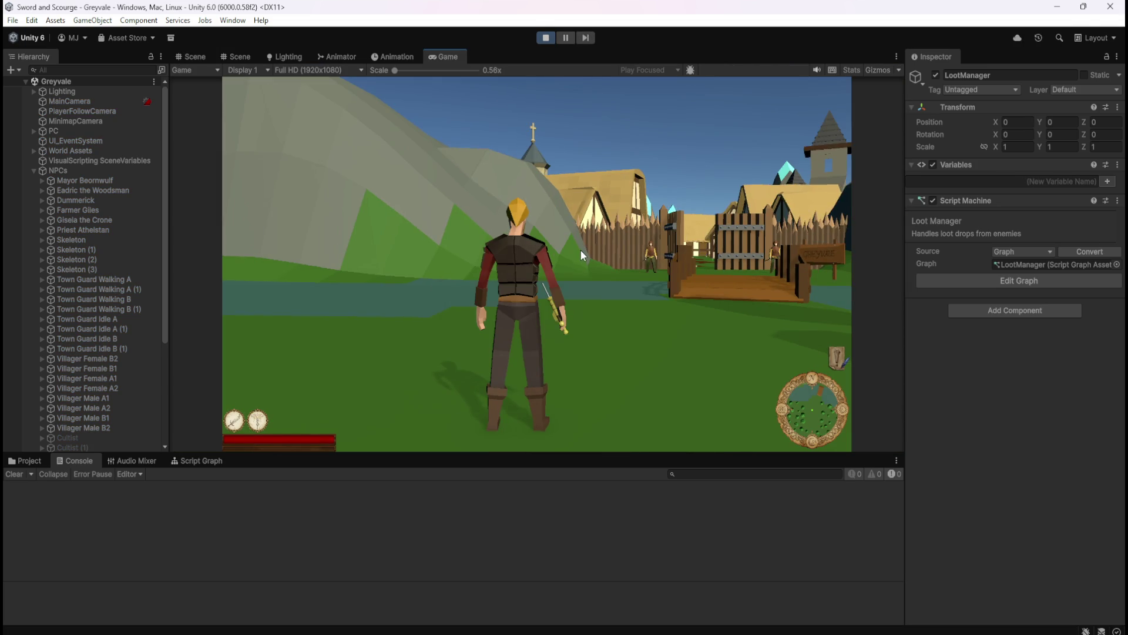
{"action": "left_click", "coordinate": [580, 250]}
{"action": "key", "text": "w"}
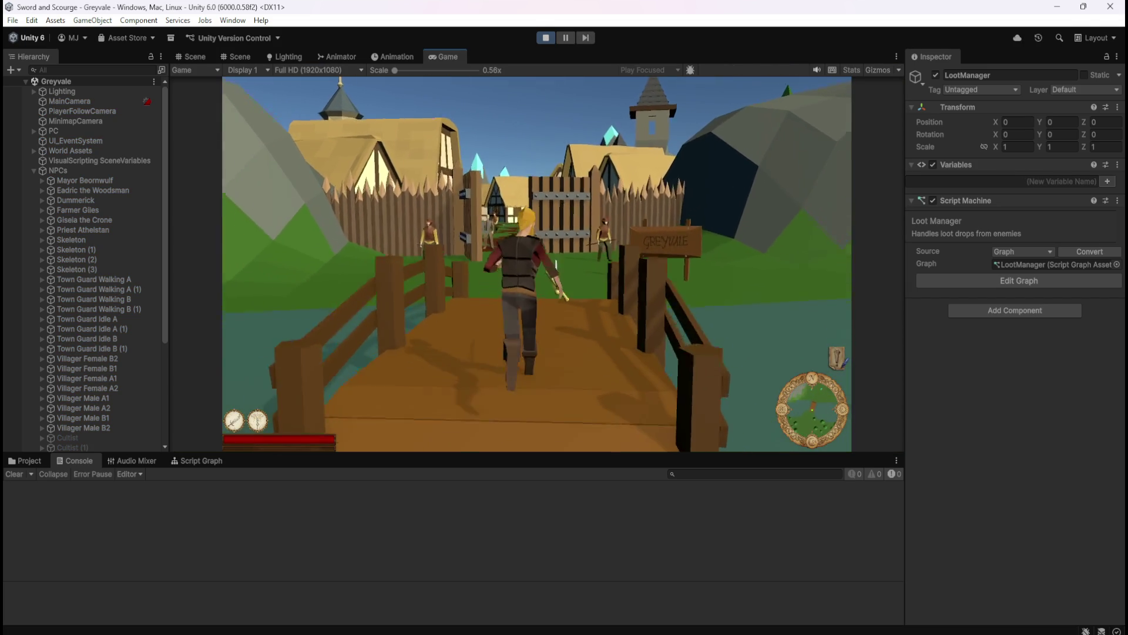
{"action": "key", "text": "w"}
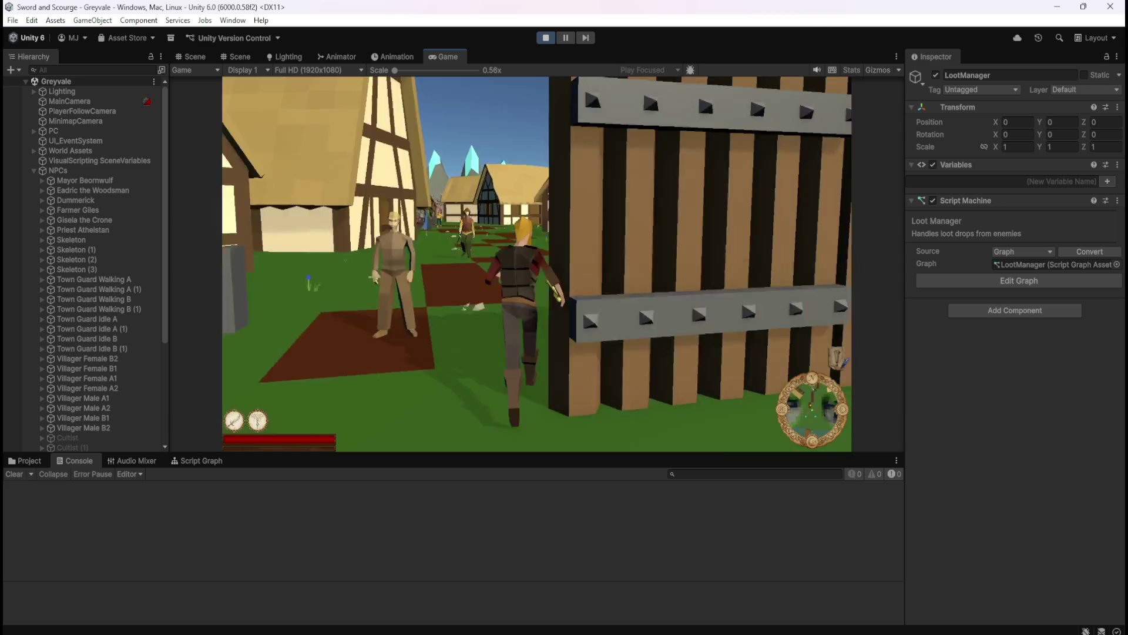
{"action": "key", "text": "w"}
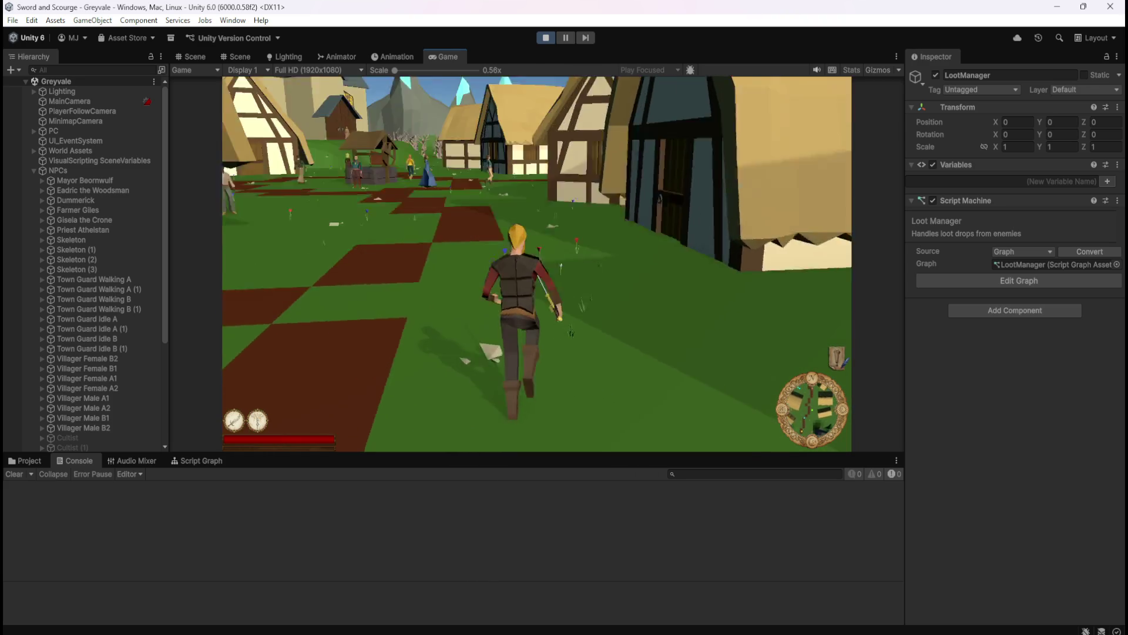
{"action": "key", "text": "w"}
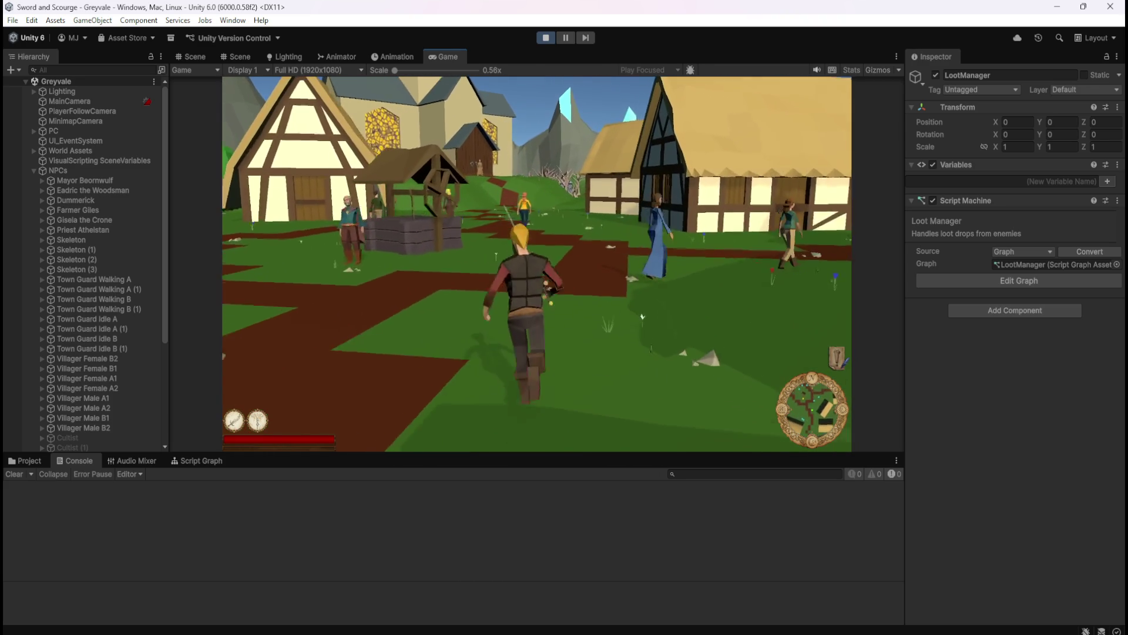
- Run the hero past the village and forest into the graveyard, then swing at a skeleton
{"action": "key", "text": "w"}
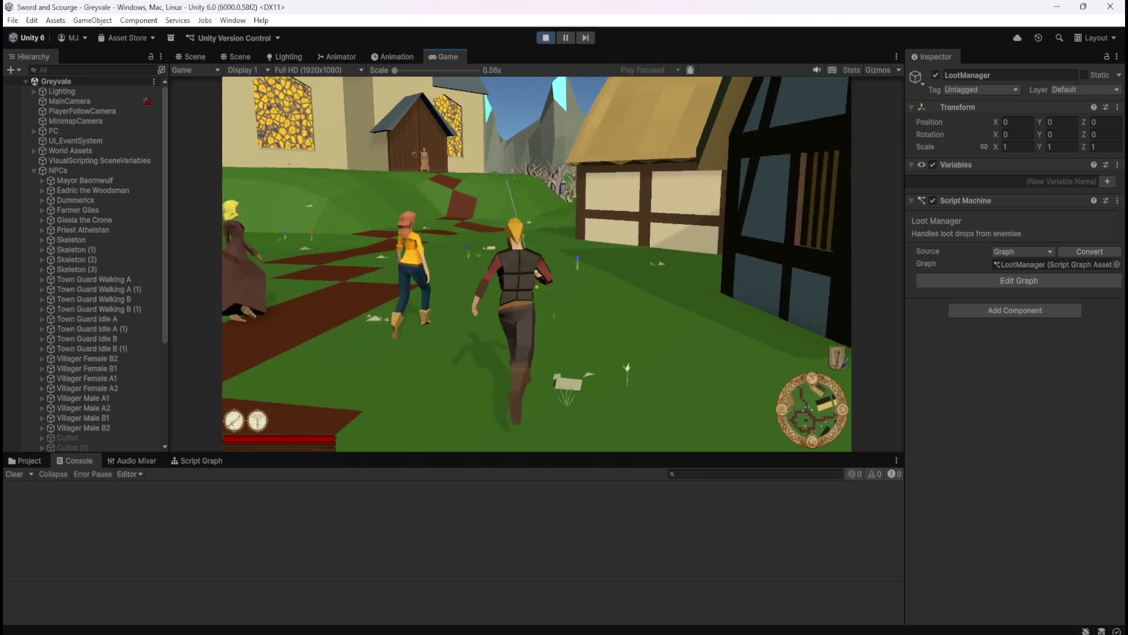
{"action": "key", "text": "w"}
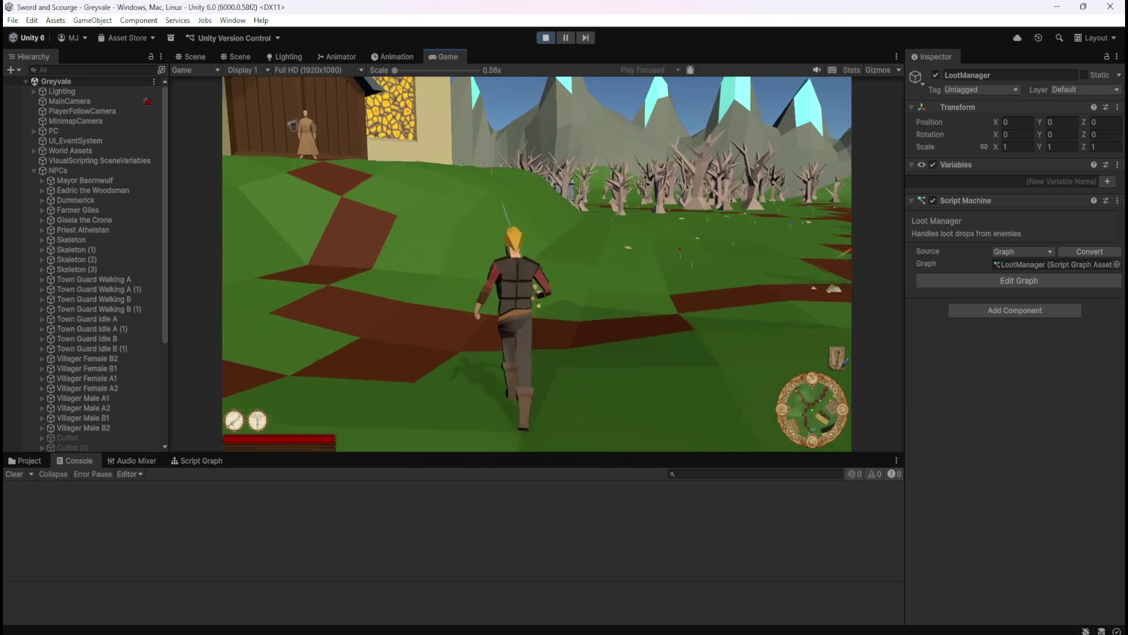
{"action": "key", "text": "w"}
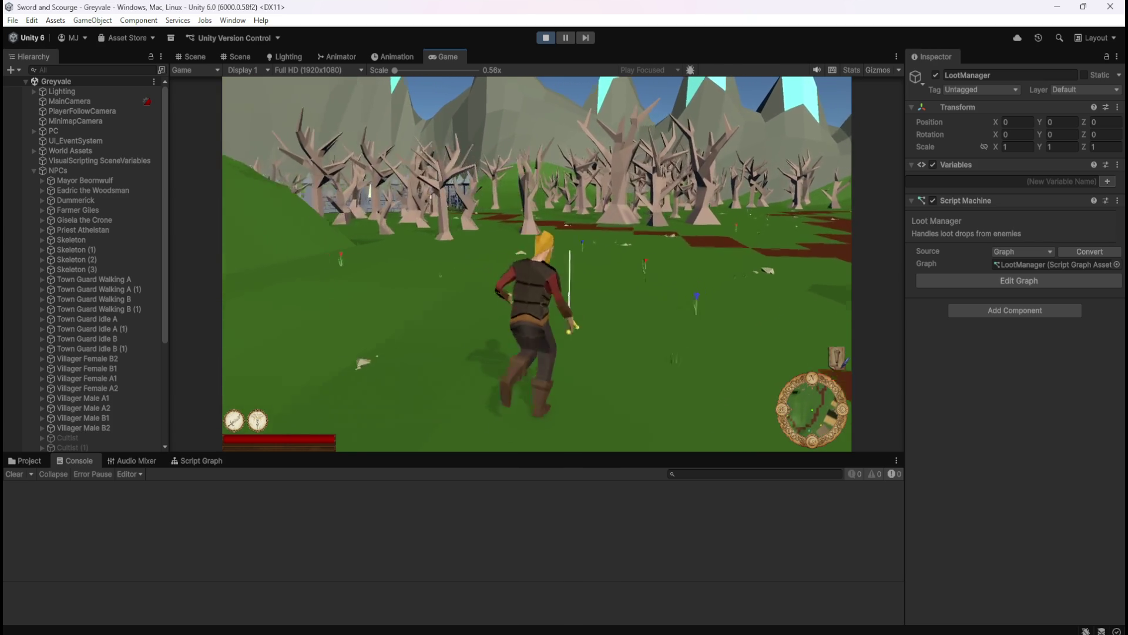
{"action": "key", "text": "w"}
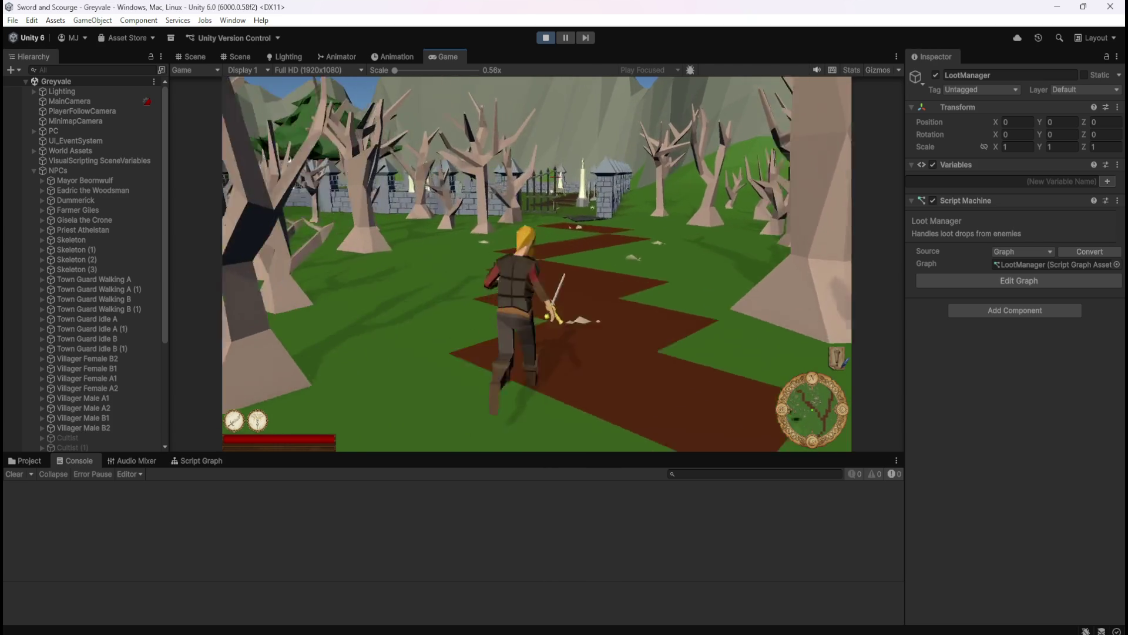
{"action": "key", "text": "w"}
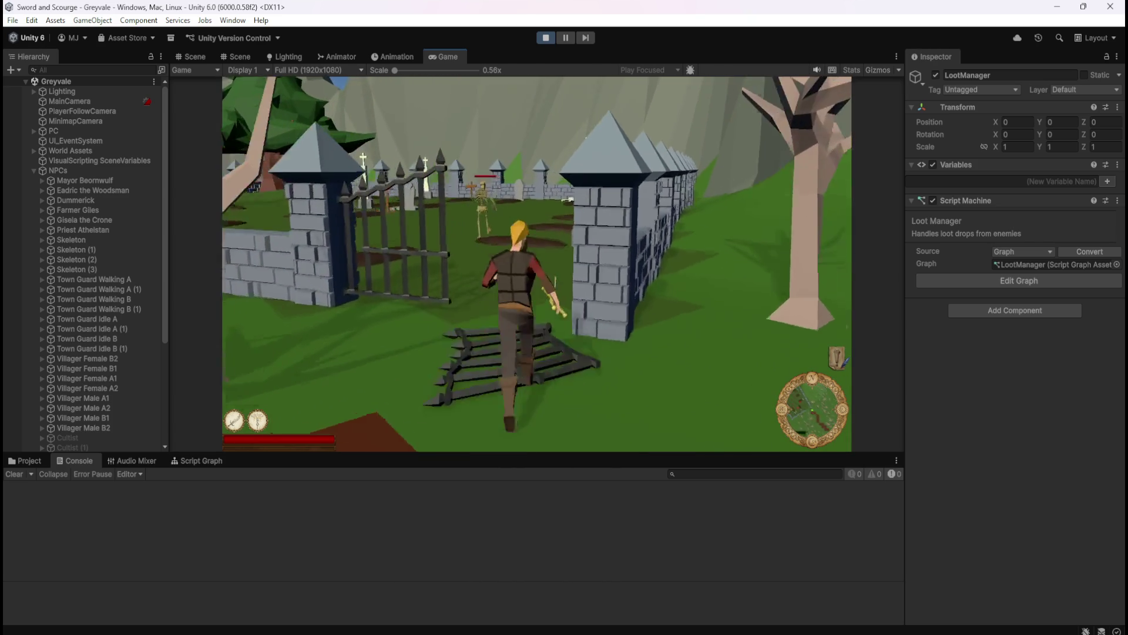
{"action": "left_click", "coordinate": [661, 350]}
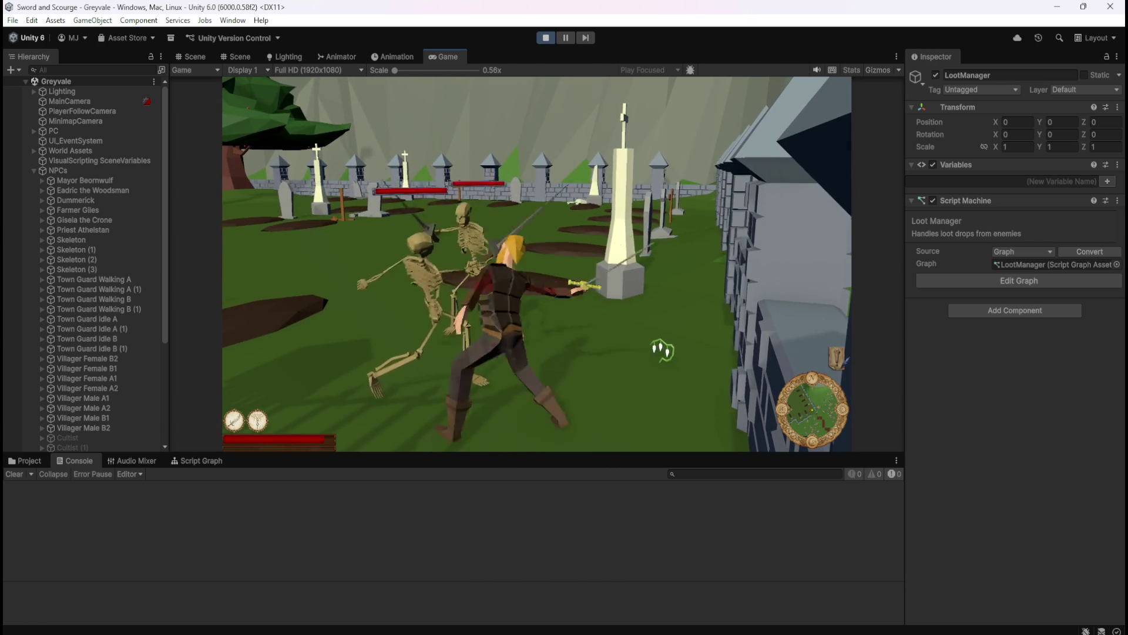
- Fight the skeleton at the graveyard gate, darting in and out to strike it
{"action": "key", "text": "s"}
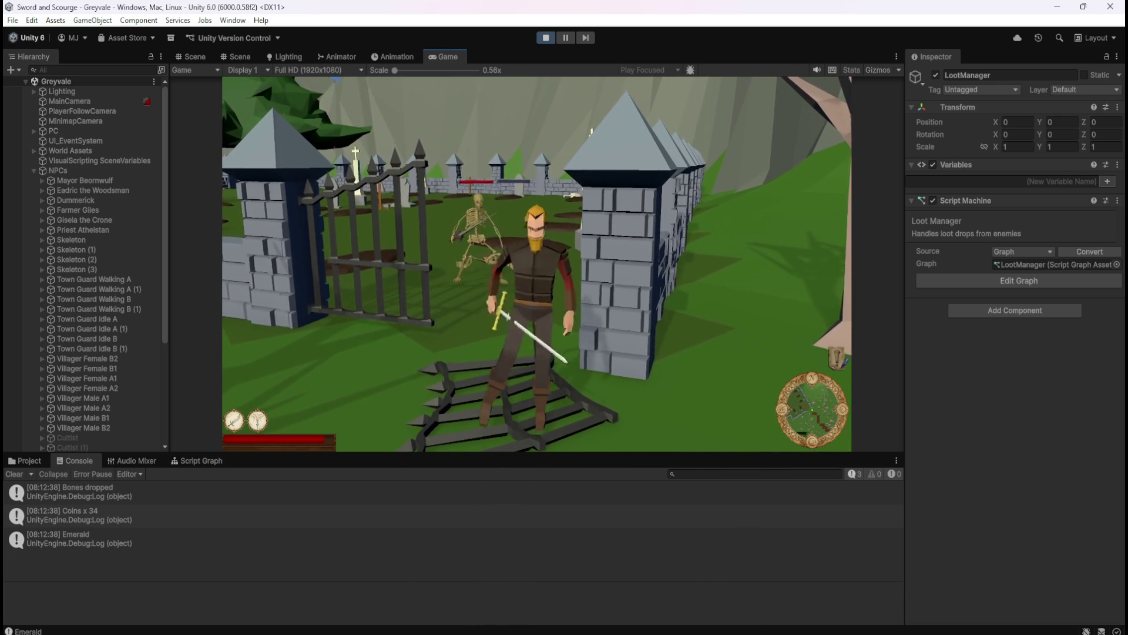
{"action": "key", "text": "w"}
{"action": "left_click", "coordinate": [645, 319]}
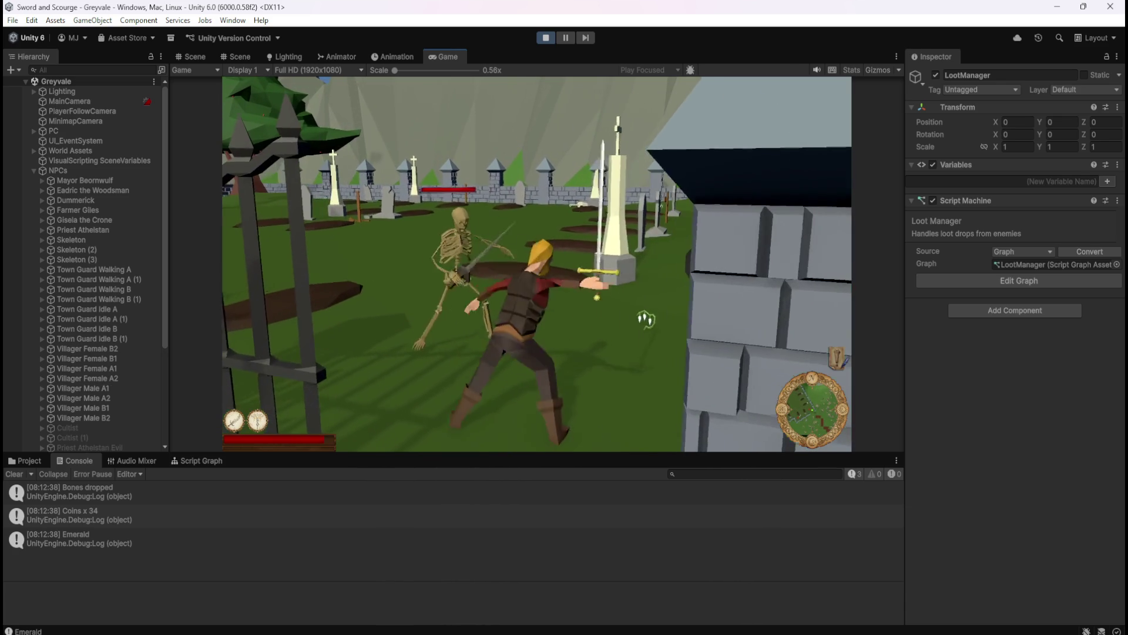
{"action": "key", "text": "s"}
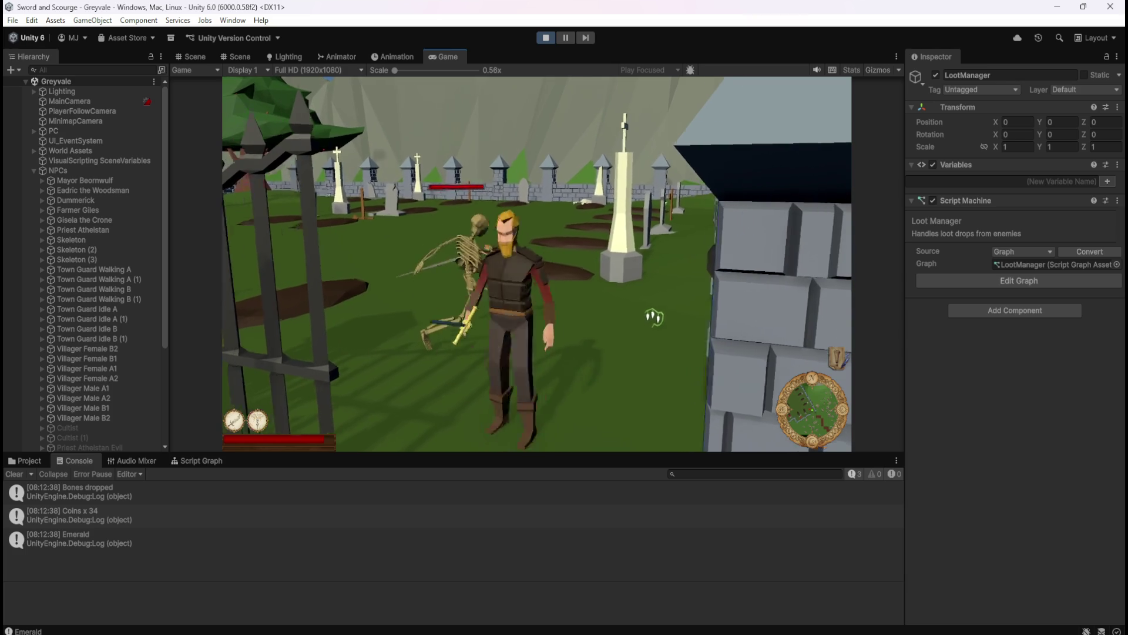
{"action": "key", "text": "w"}
{"action": "key", "text": "s"}
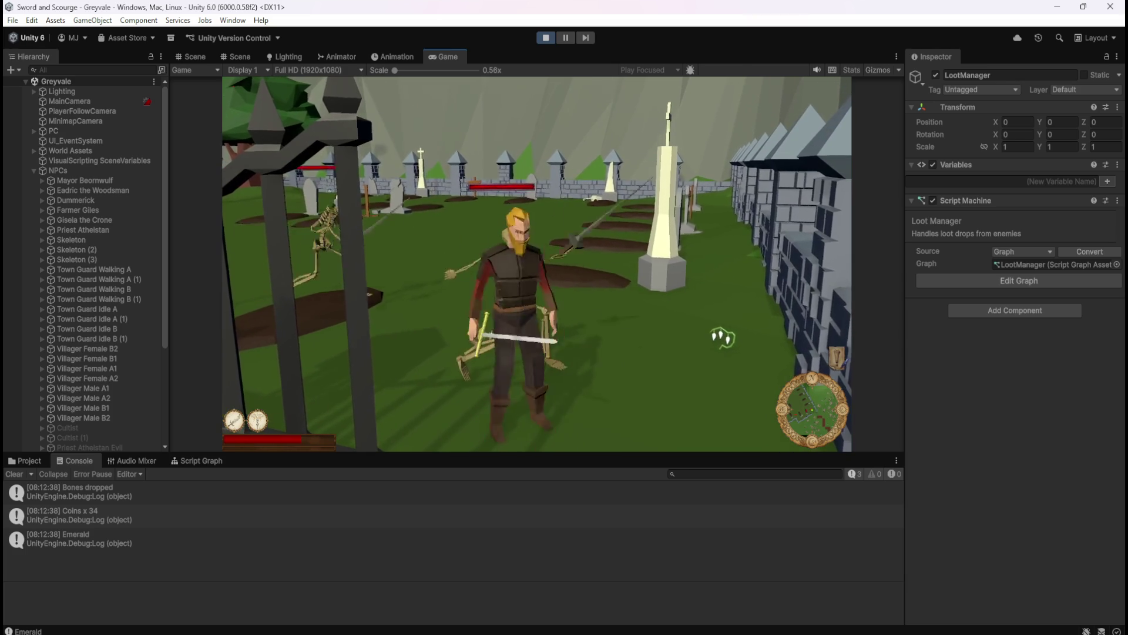
{"action": "key", "text": "w"}
{"action": "left_click", "coordinate": [645, 307]}
- Hit another skeleton, then cross the graveyard past the graves and attack the one ahead
{"action": "key", "text": "s"}
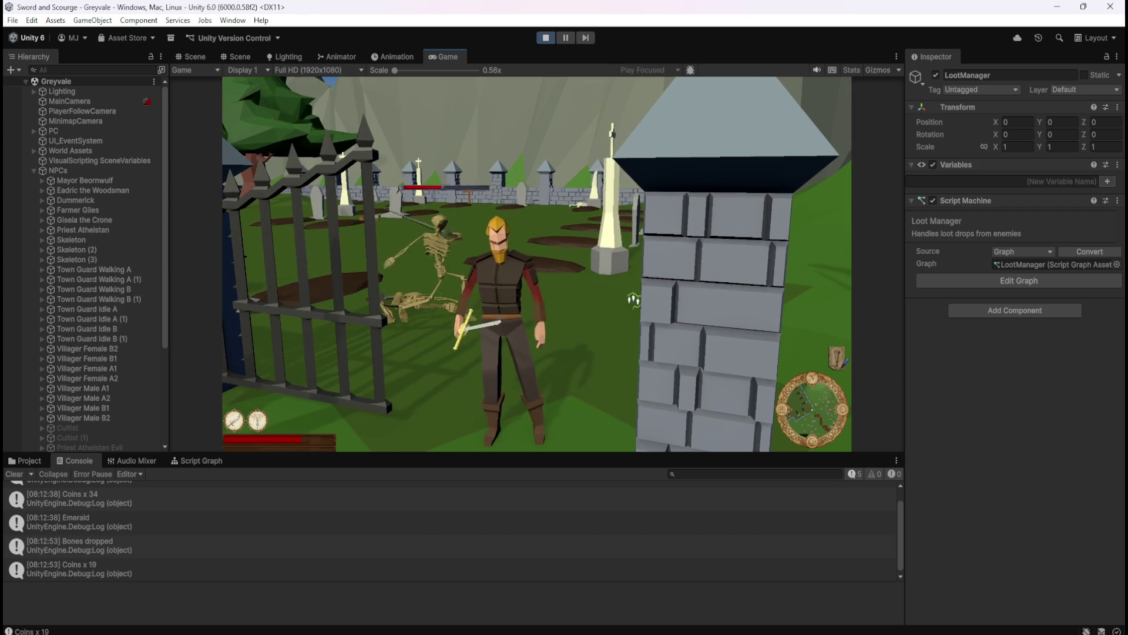
{"action": "key", "text": "w"}
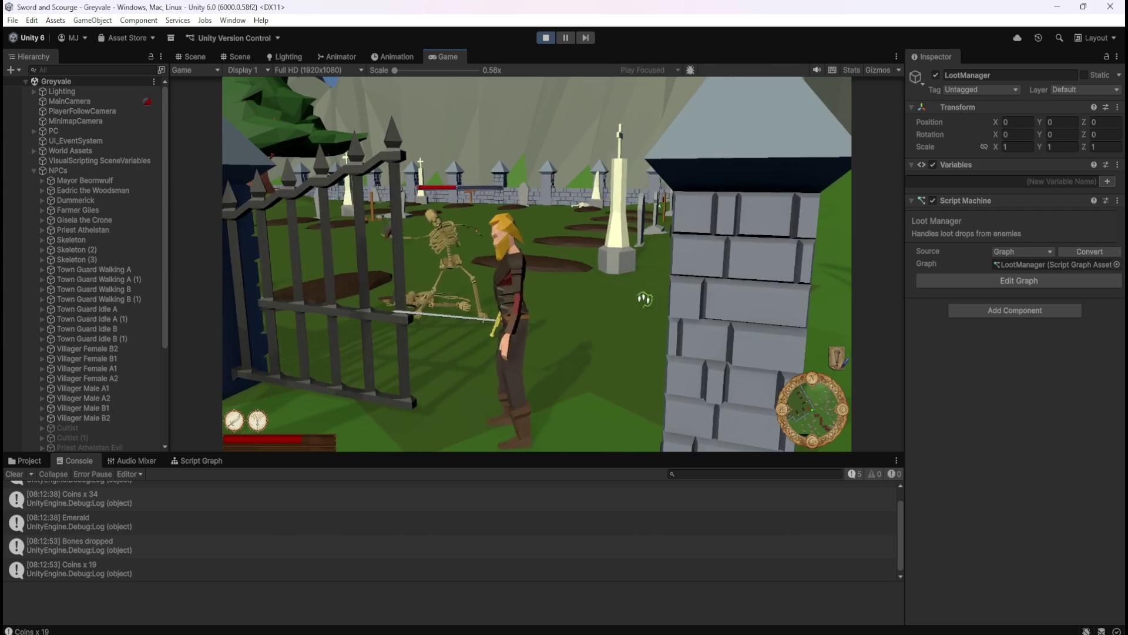
{"action": "left_click", "coordinate": [713, 329]}
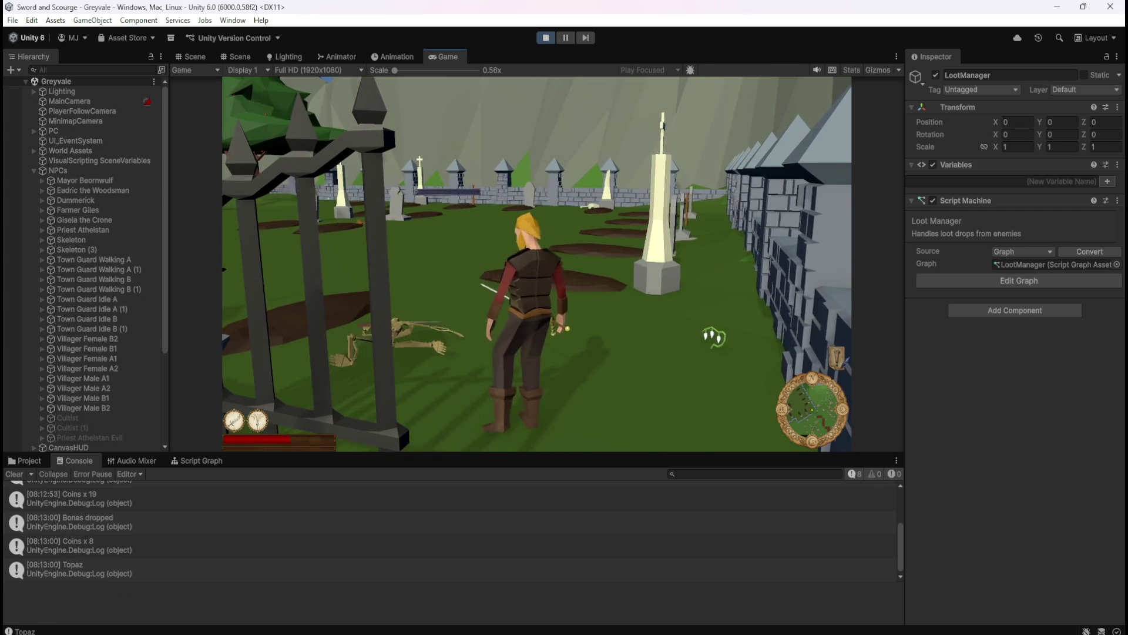
{"action": "key", "text": "w"}
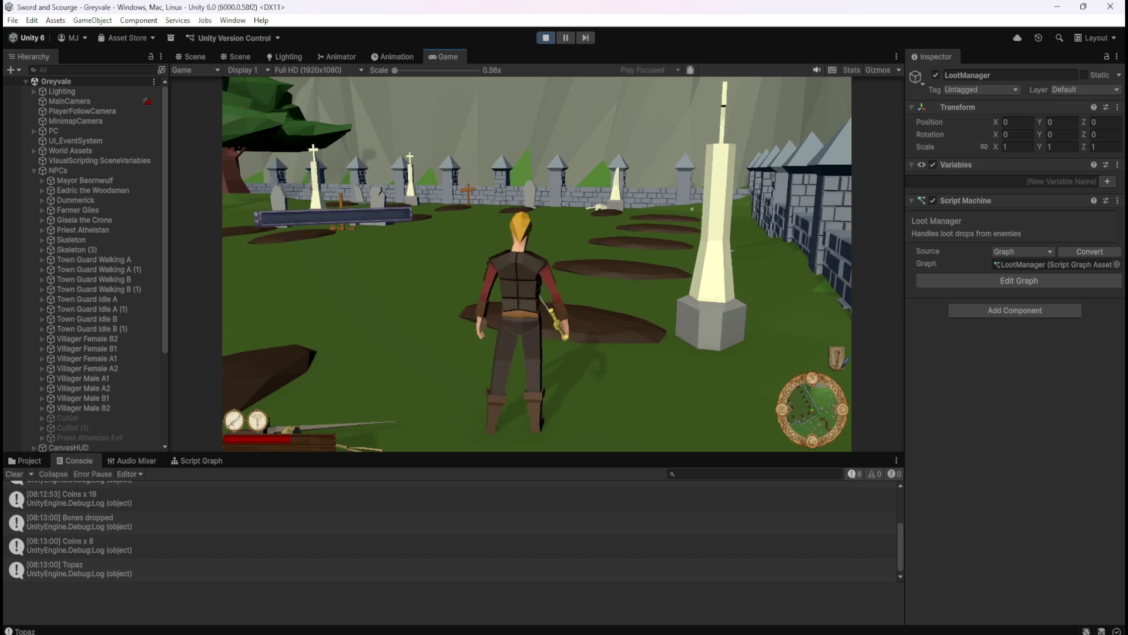
{"action": "key", "text": "a"}
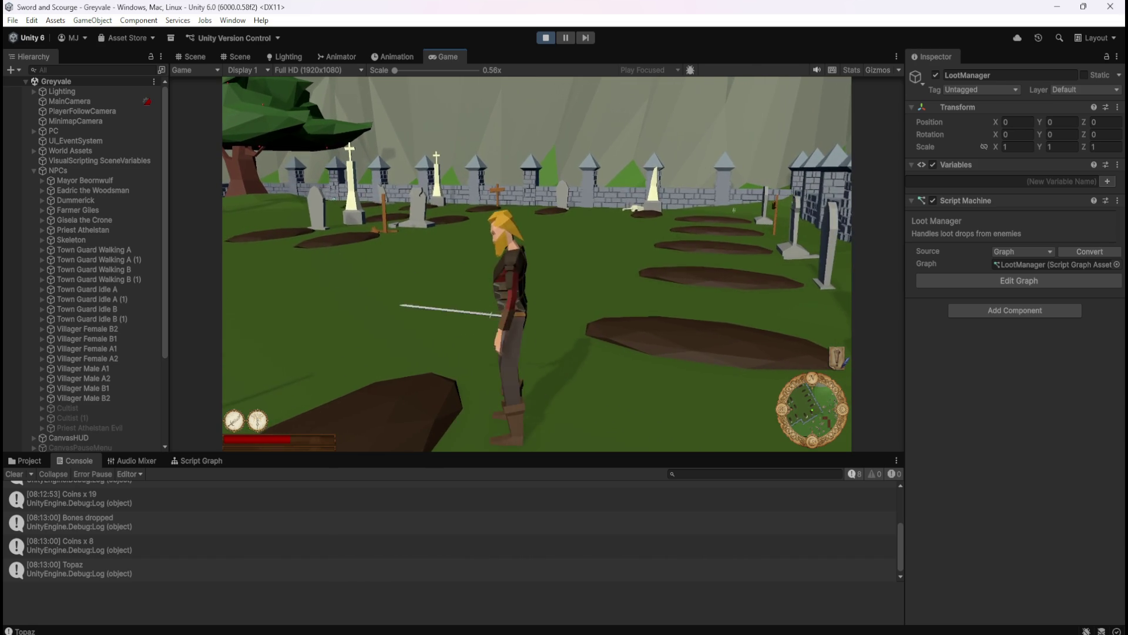
{"action": "key", "text": "w"}
{"action": "key", "text": "a"}
{"action": "key", "text": "a"}
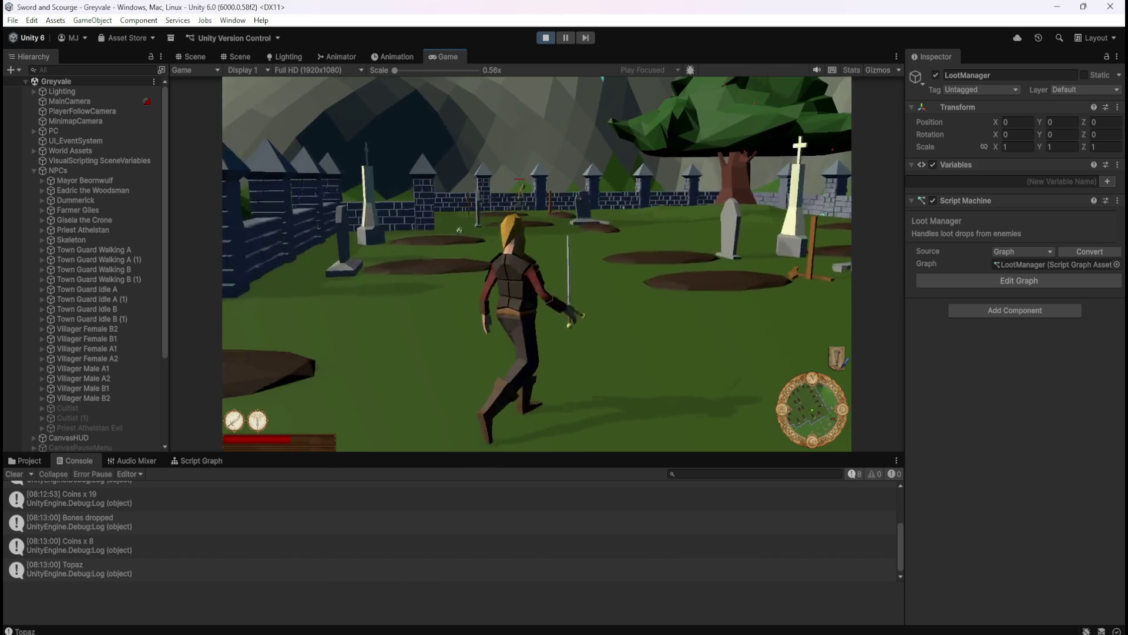
{"action": "key", "text": "w"}
{"action": "left_click", "coordinate": [671, 224]}
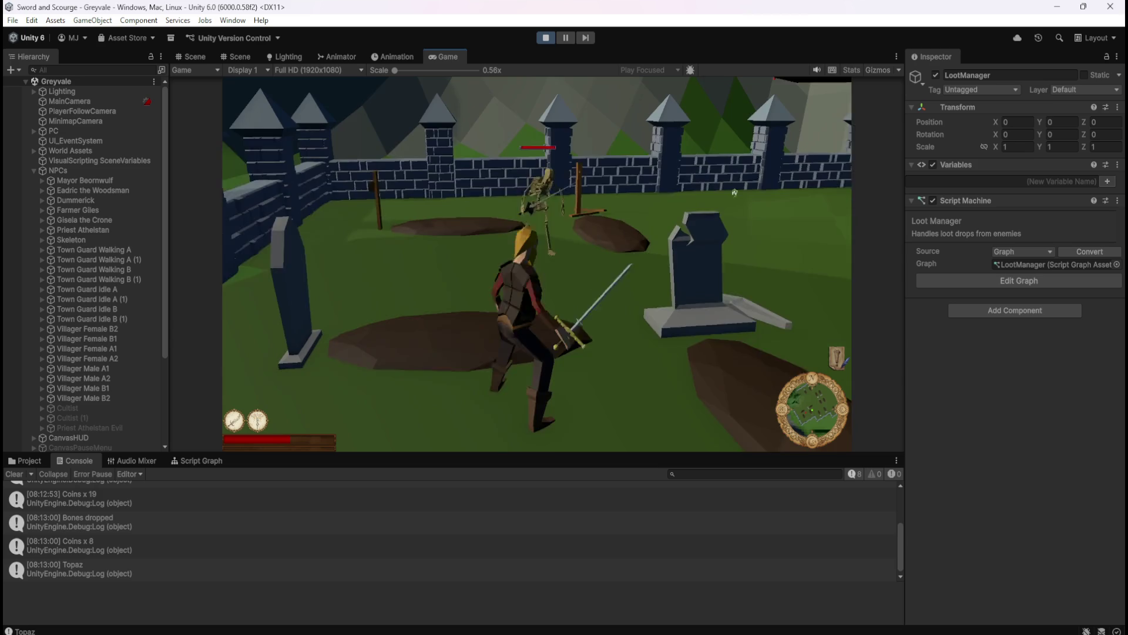
- Turn and strike the next skeleton, then walk deeper into the graveyard
{"action": "key", "text": "a"}
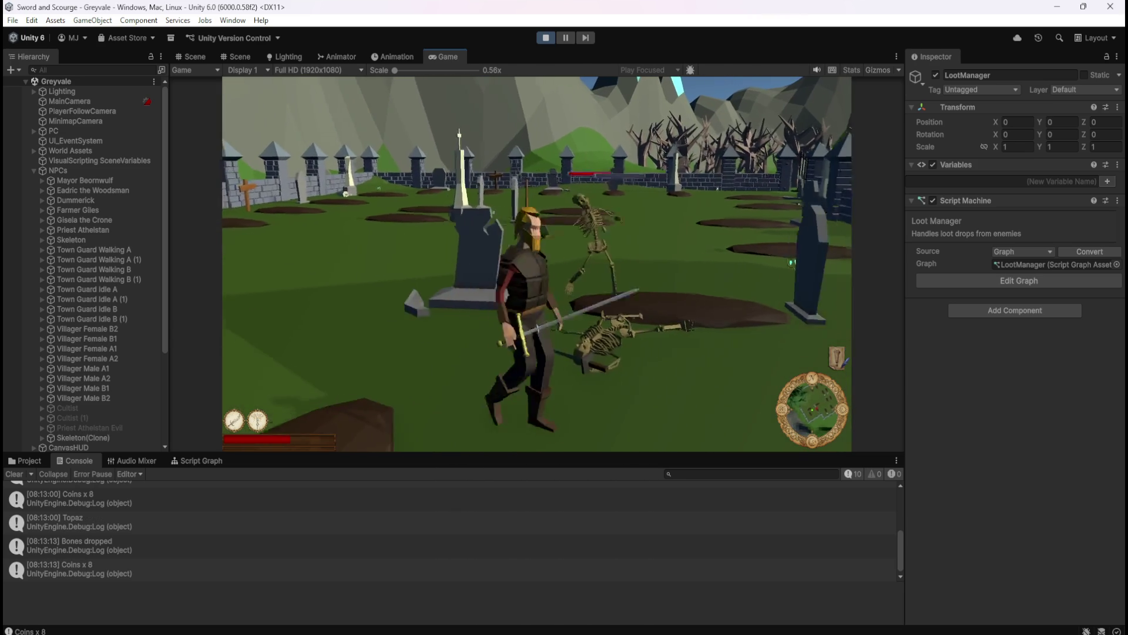
{"action": "left_click", "coordinate": [536, 263]}
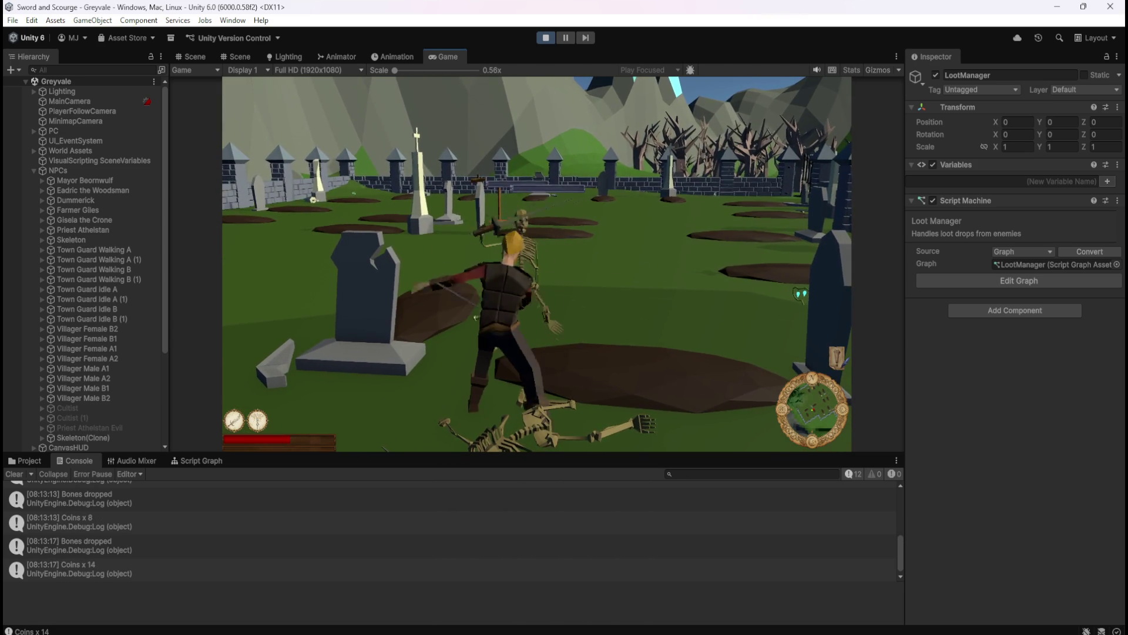
{"action": "key", "text": "s"}
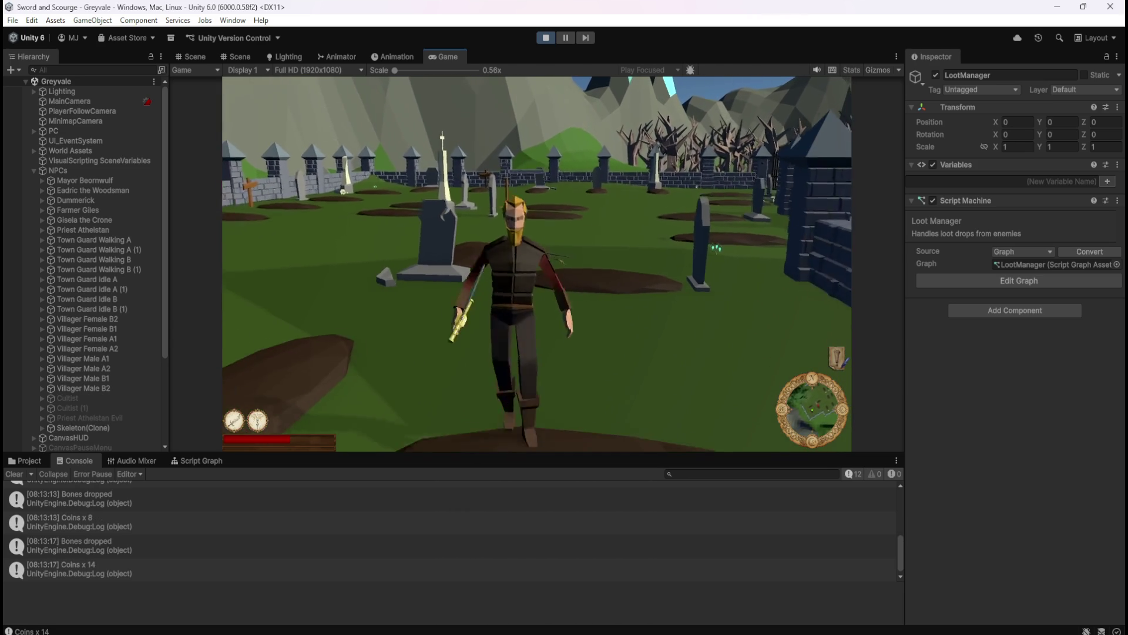
{"action": "key", "text": "a"}
{"action": "key", "text": "w"}
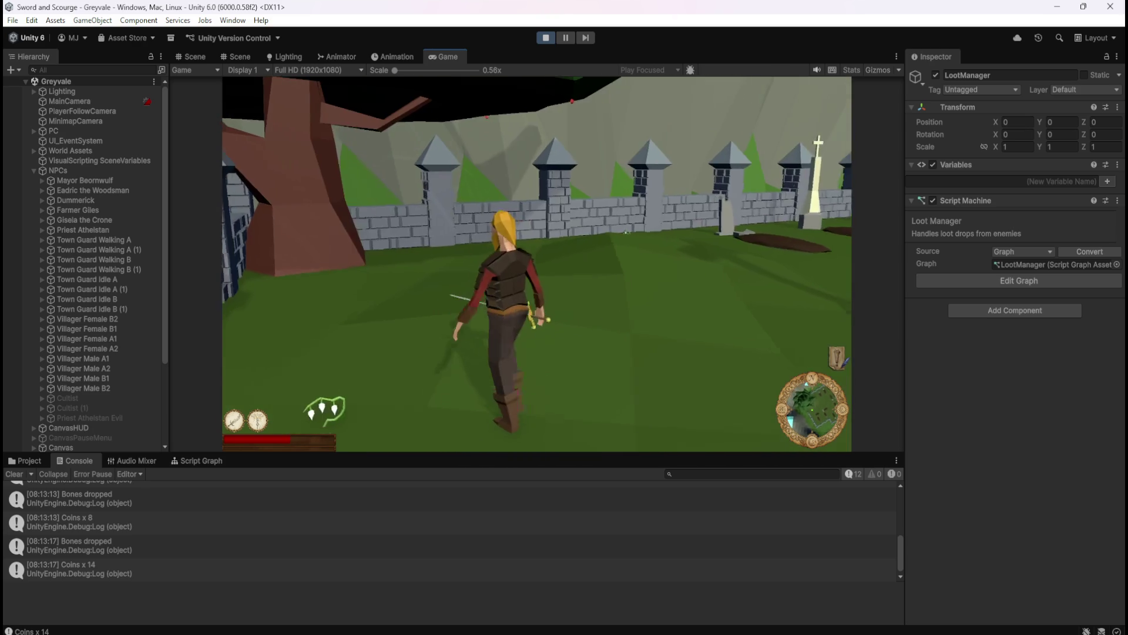
- Close in on a skeleton among the graves and finish it off near the gate
{"action": "key", "text": "s"}
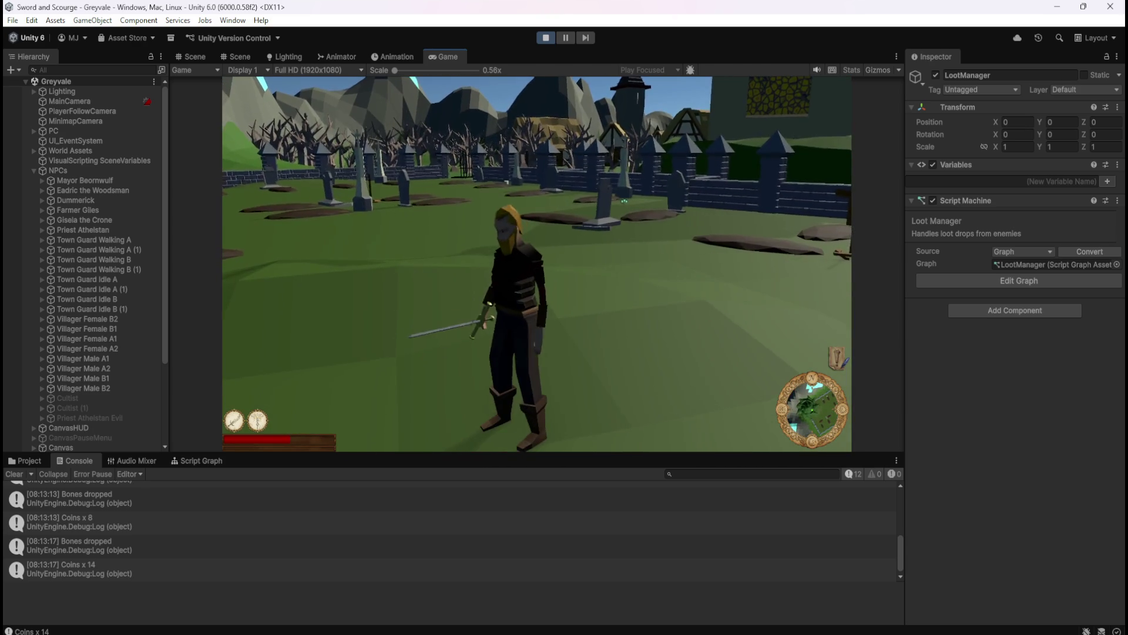
{"action": "key", "text": "w"}
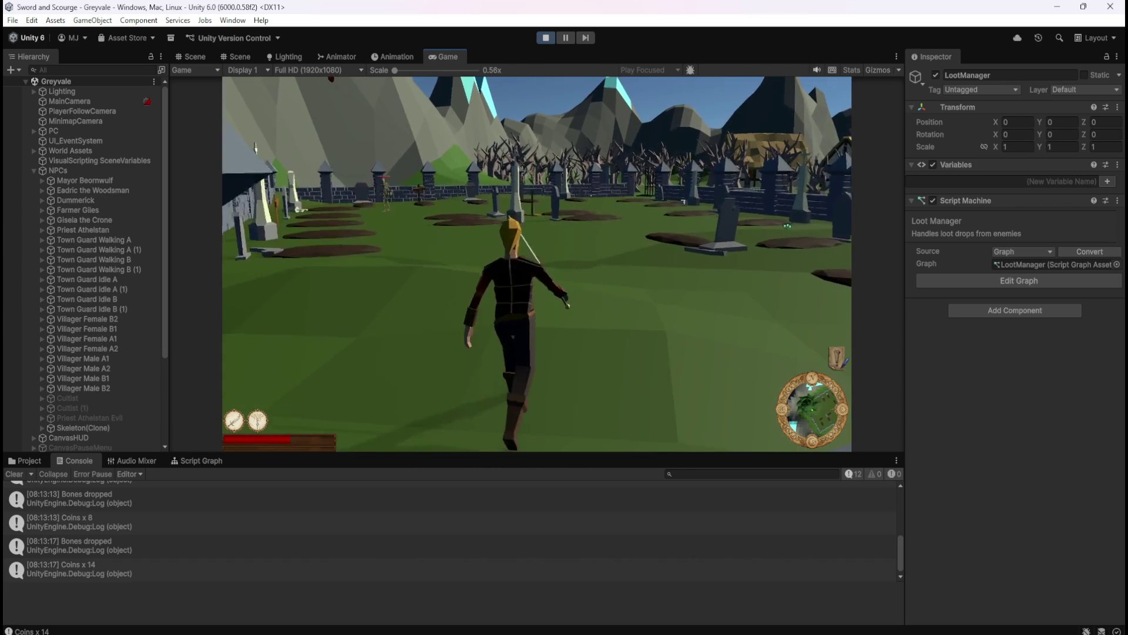
{"action": "key", "text": "w"}
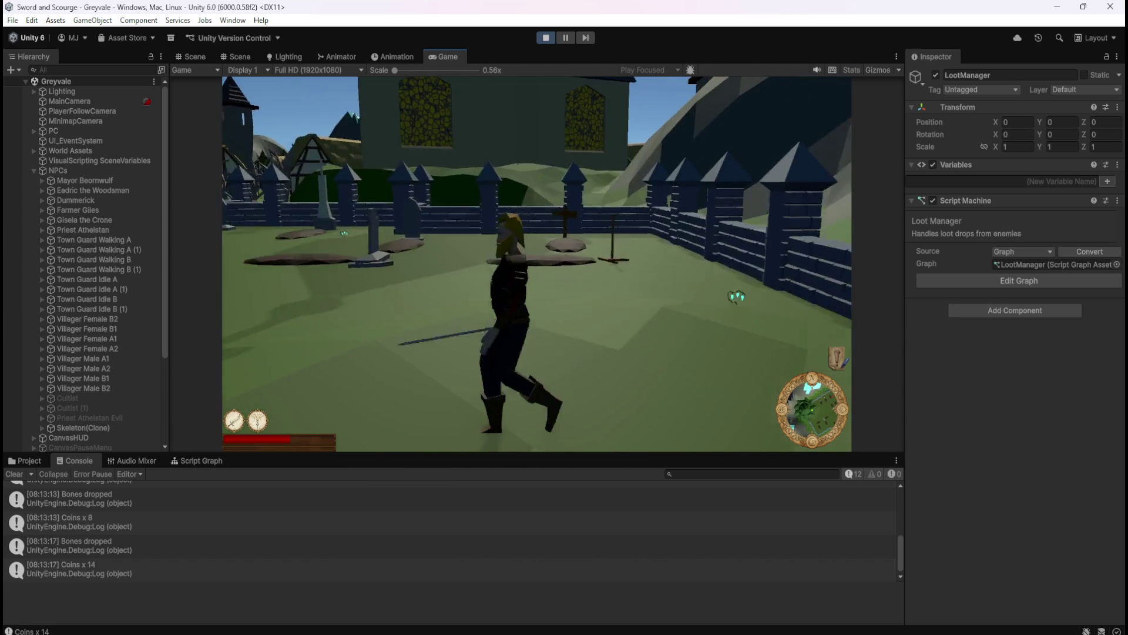
{"action": "key", "text": "w"}
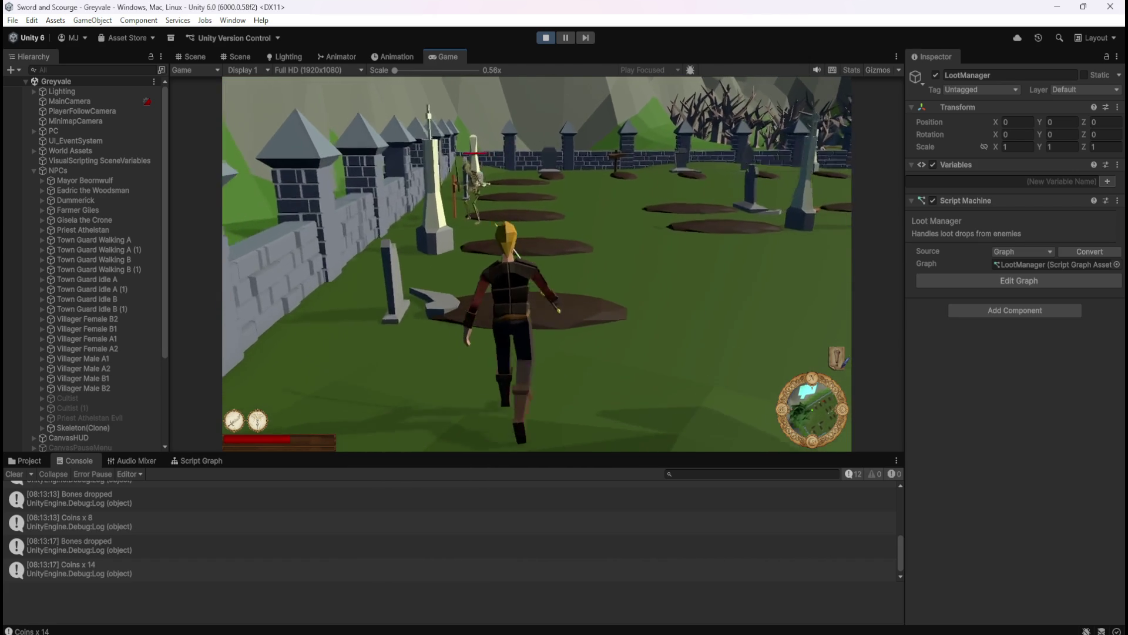
{"action": "key", "text": "w"}
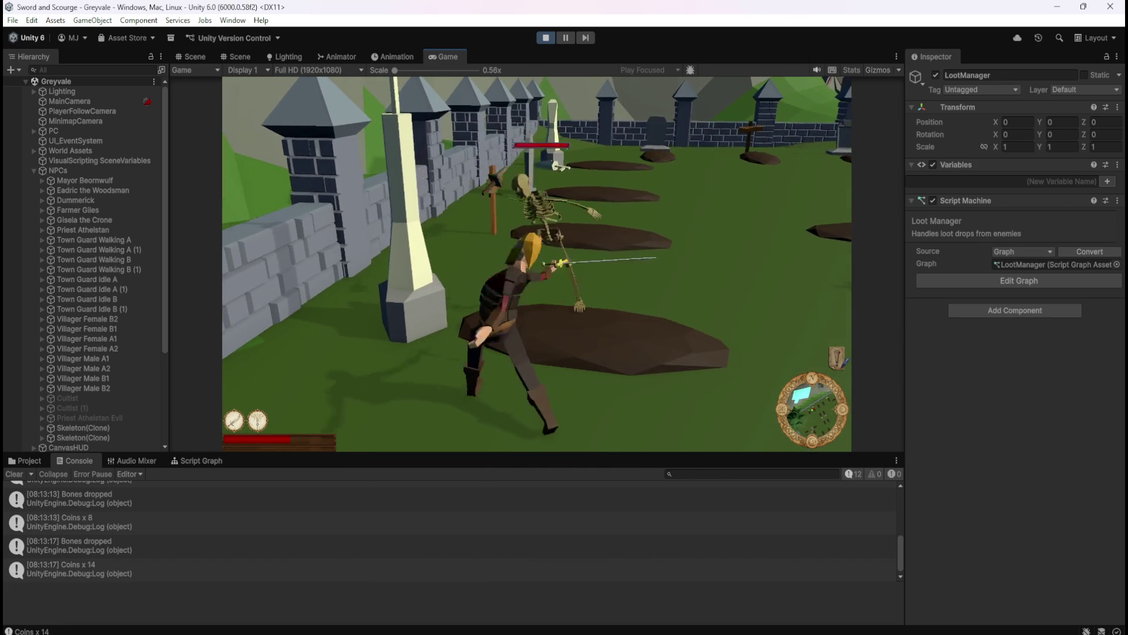
{"action": "key", "text": "w"}
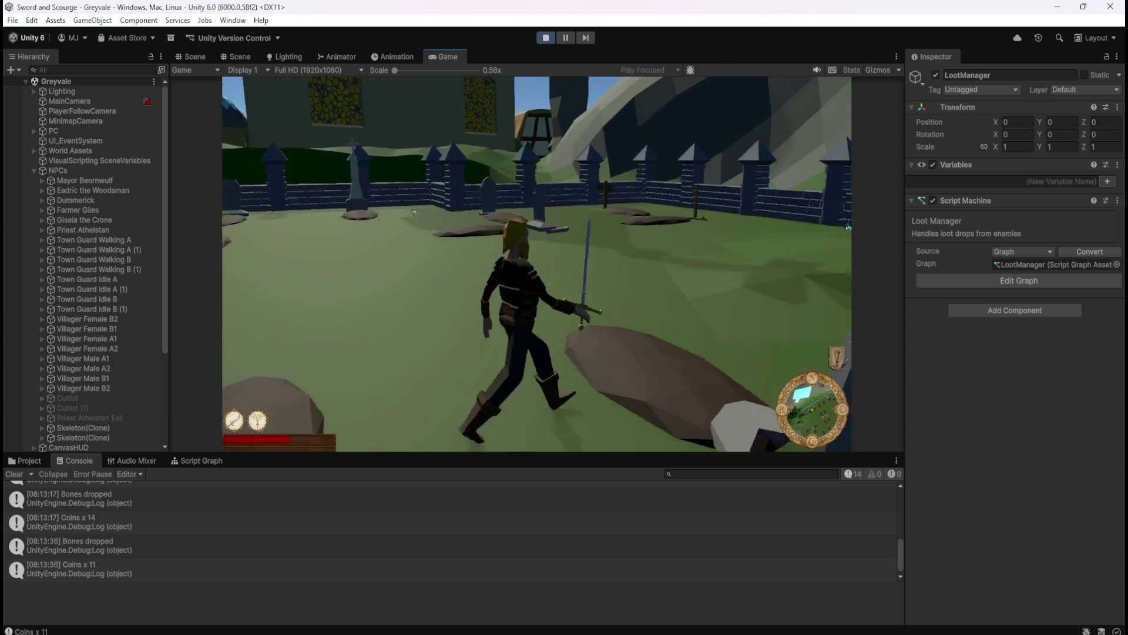
{"action": "key", "text": "w"}
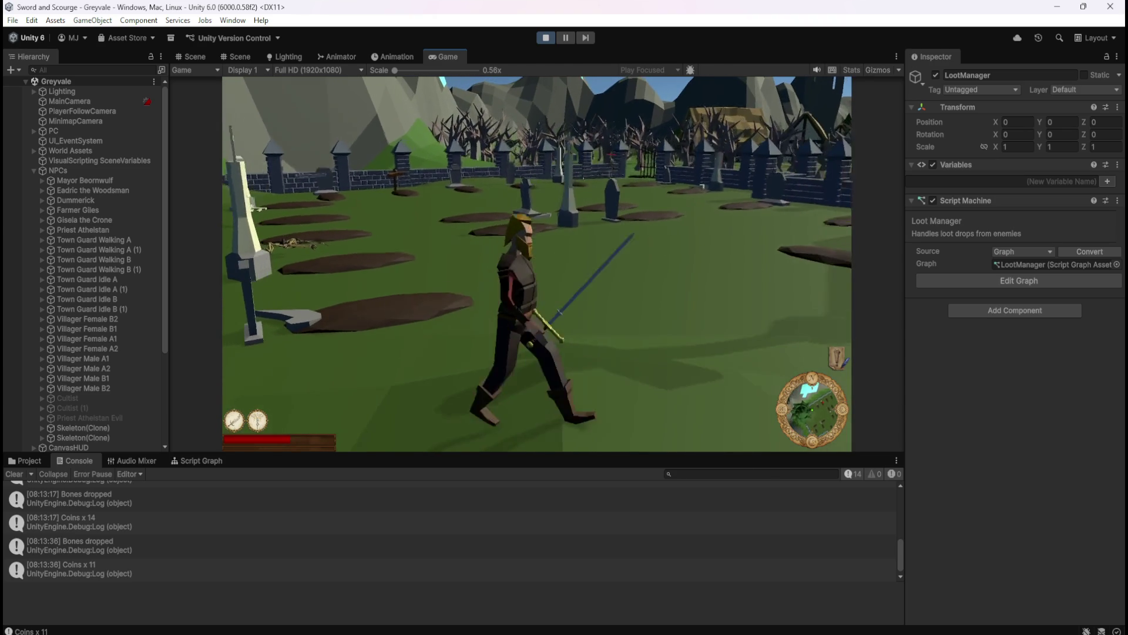
- Strike the skeleton at the gate and run toward the one by the back fence
{"action": "key", "text": "w"}
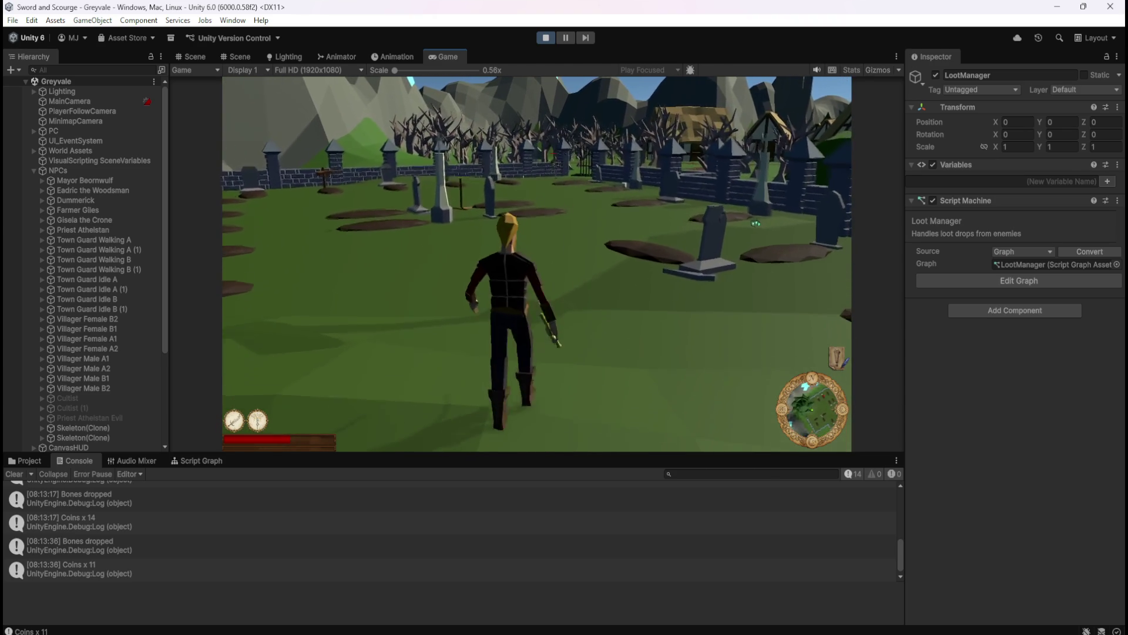
{"action": "key", "text": "w"}
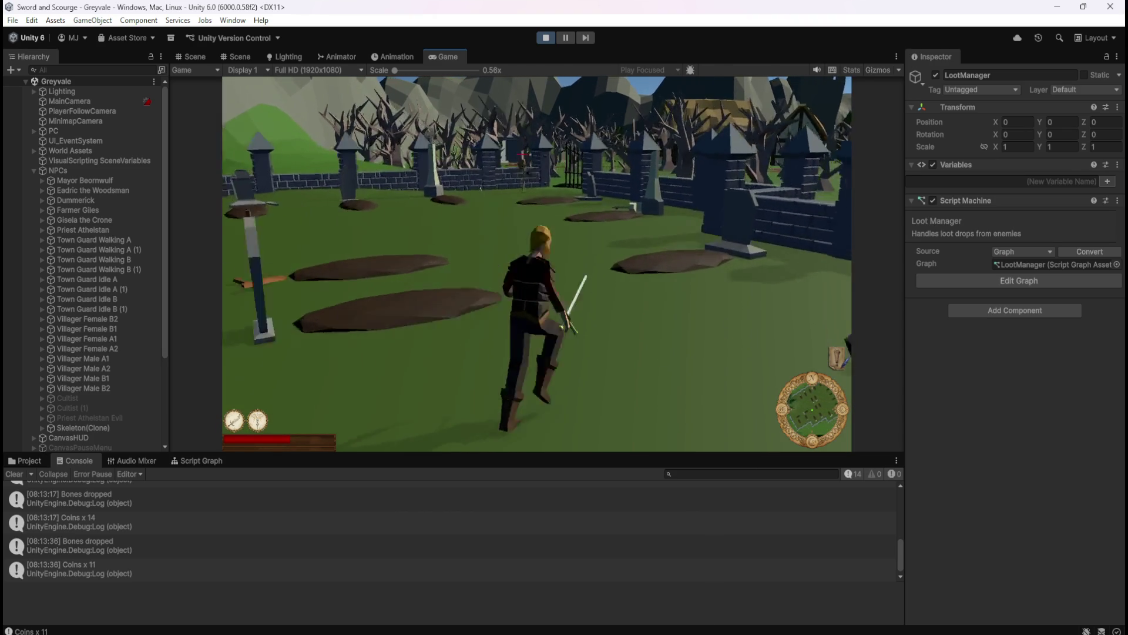
{"action": "key", "text": "w"}
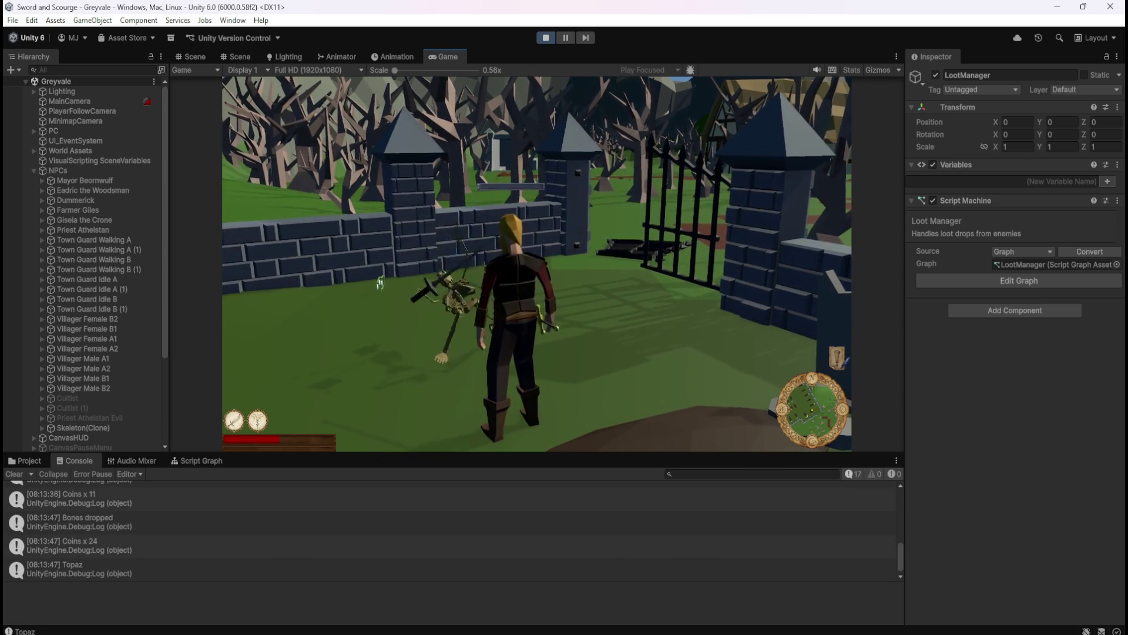
{"action": "key", "text": "s"}
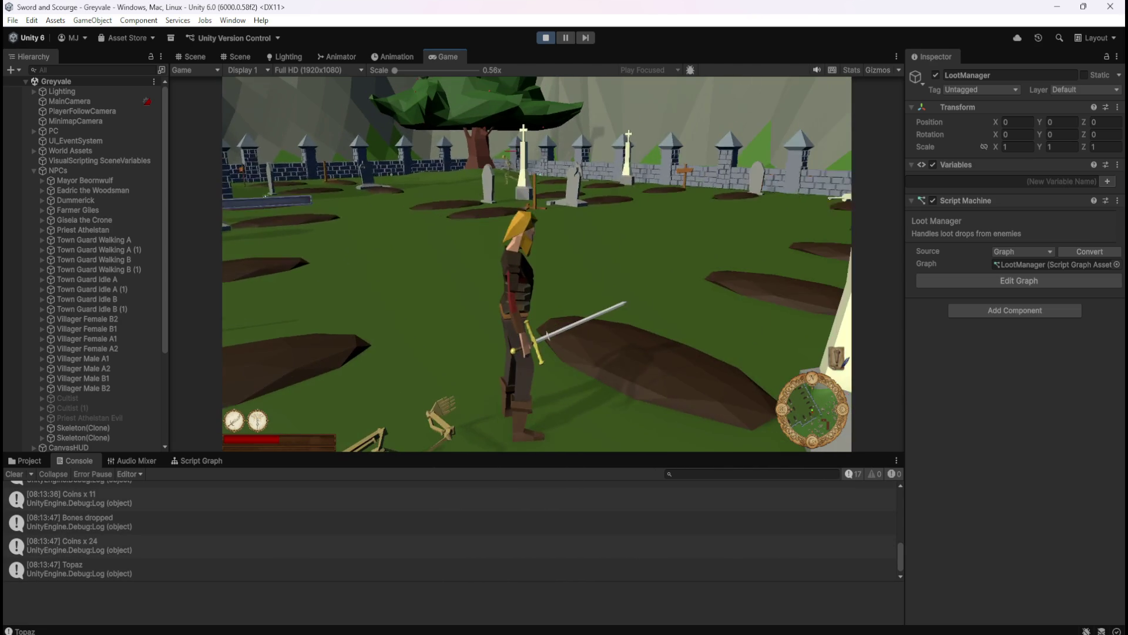
{"action": "key", "text": "w"}
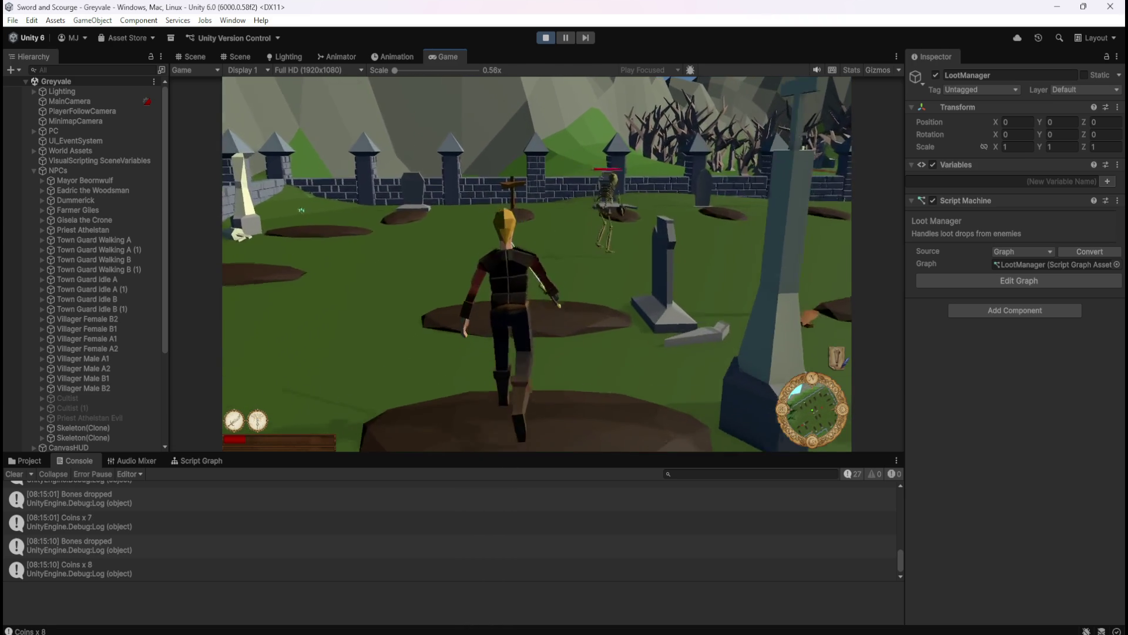
- Finish the current skeleton and walk toward the village gate and fence
{"action": "key", "text": "w"}
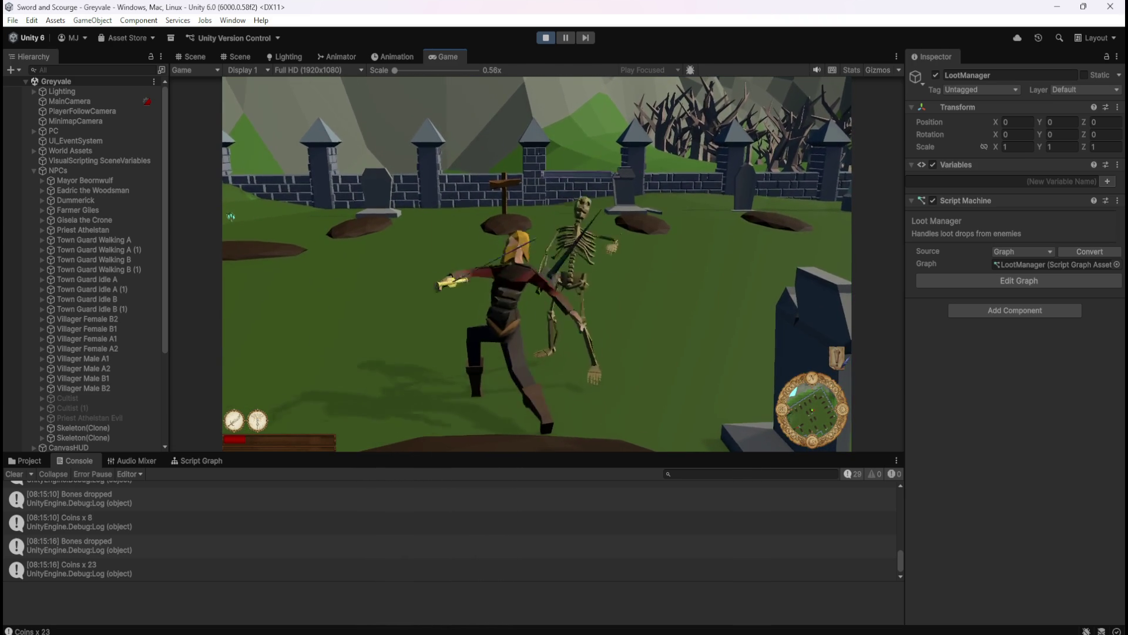
{"action": "key", "text": "w"}
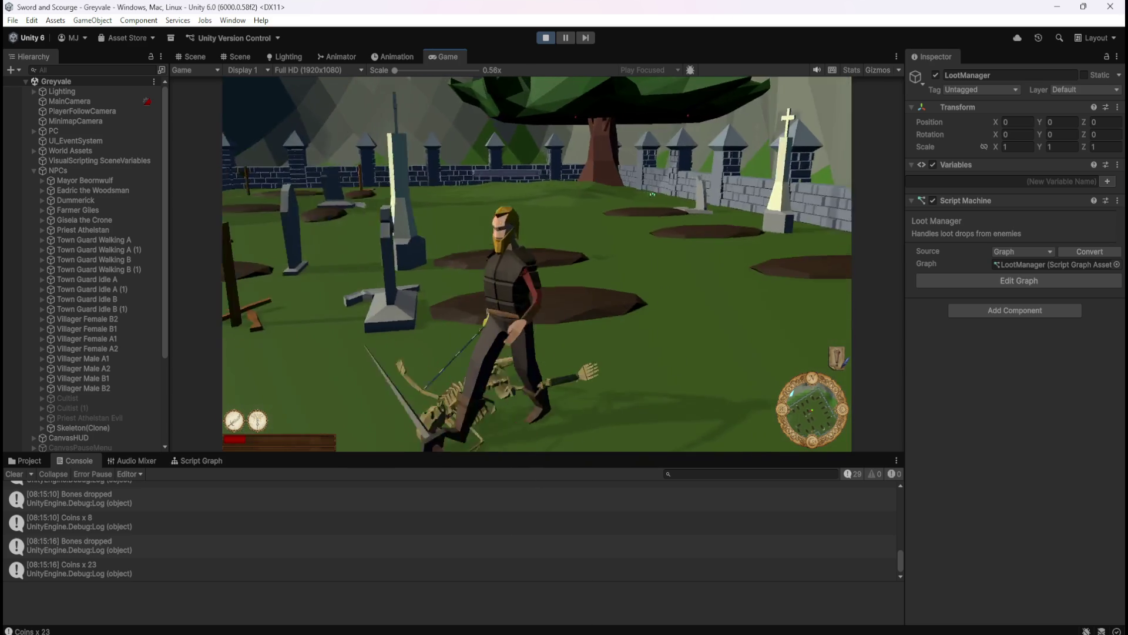
{"action": "key", "text": "w"}
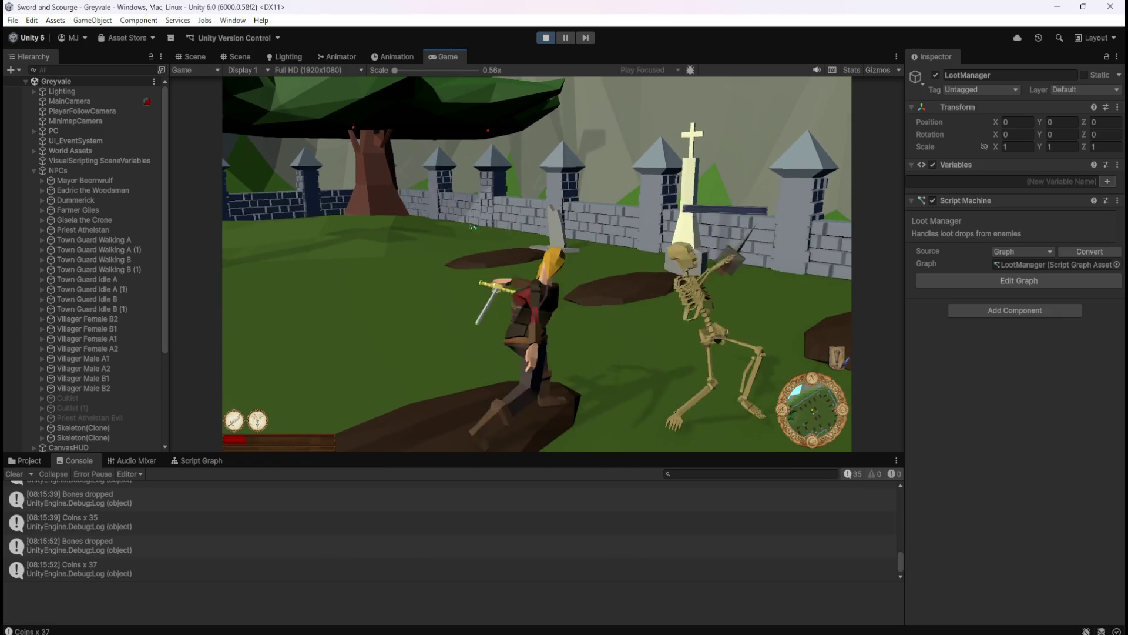
{"action": "key", "text": "w"}
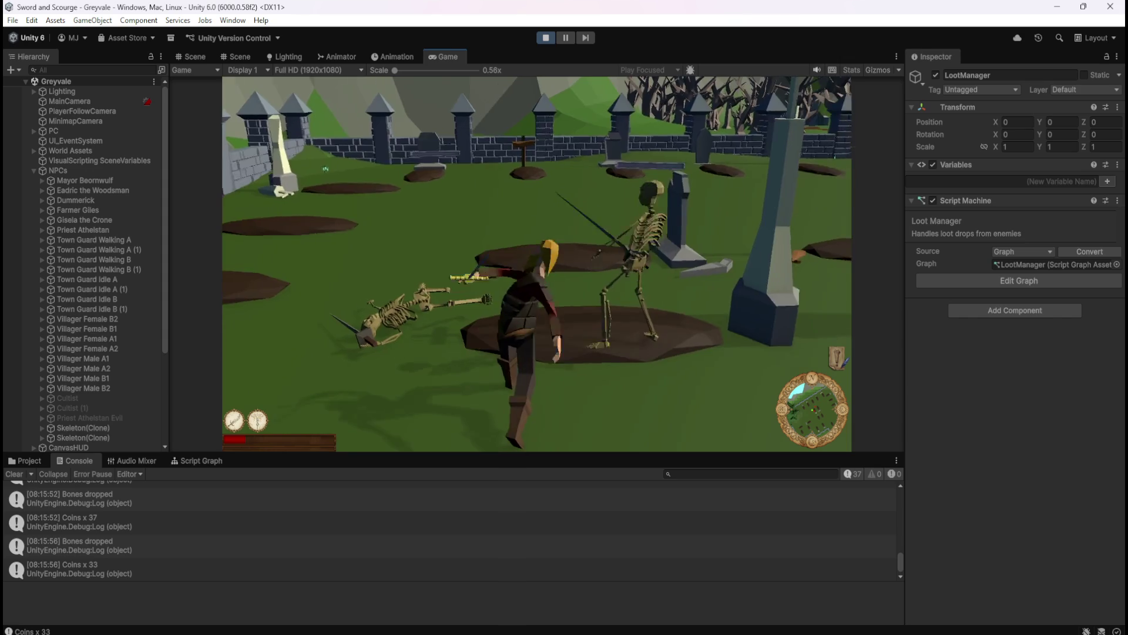
{"action": "key", "text": "w"}
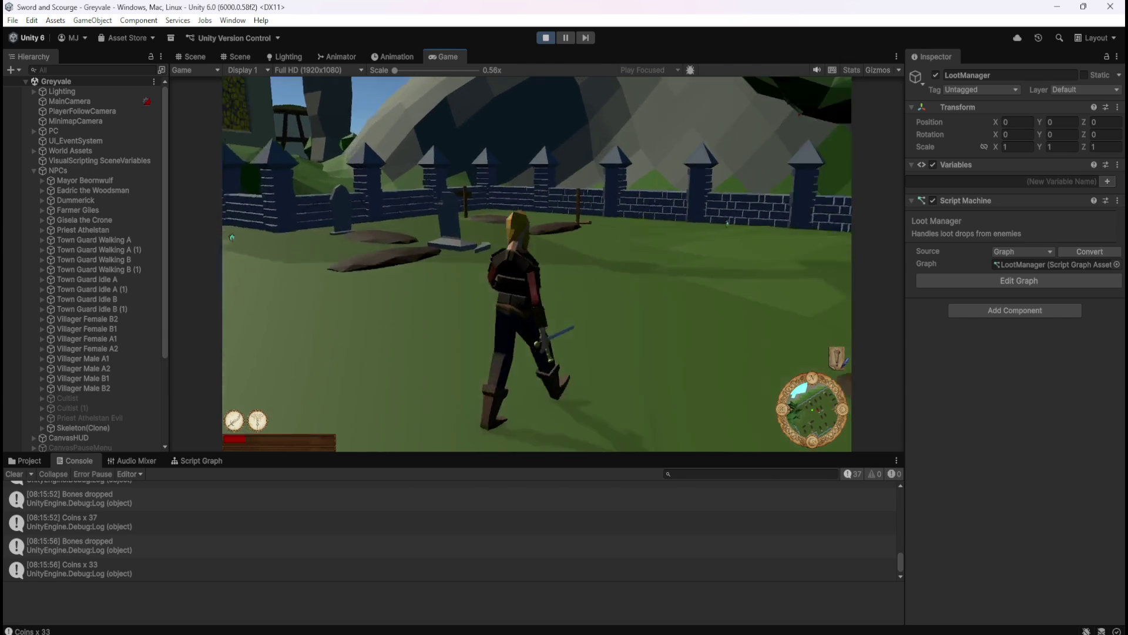
- Steer the hero back into the graveyard and move through the graves
{"action": "key", "text": "s"}
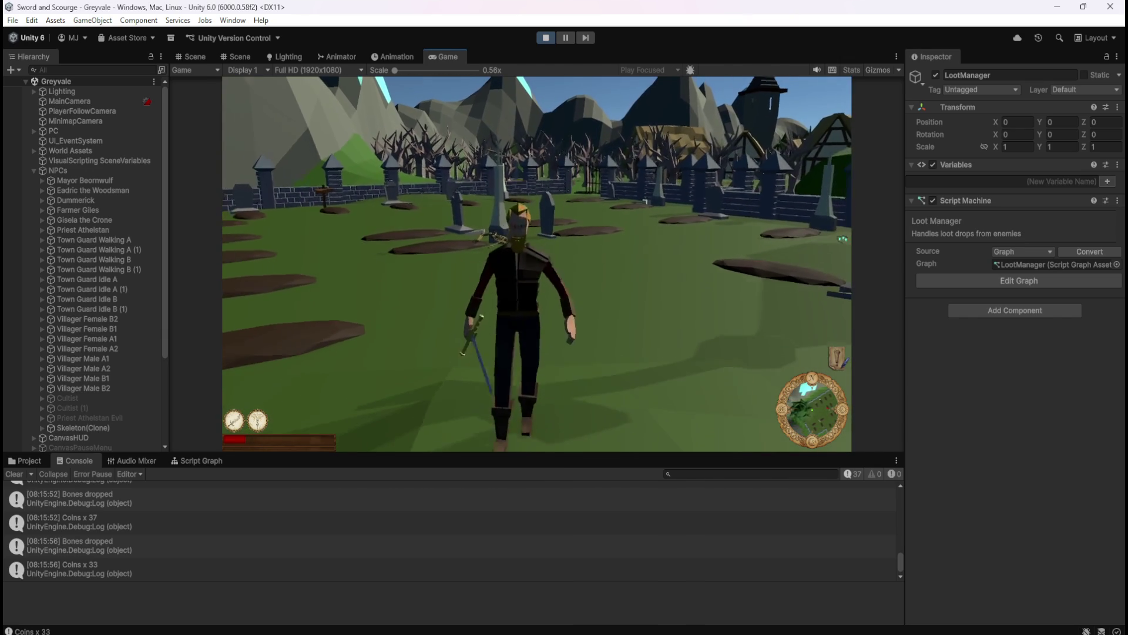
{"action": "key", "text": "a"}
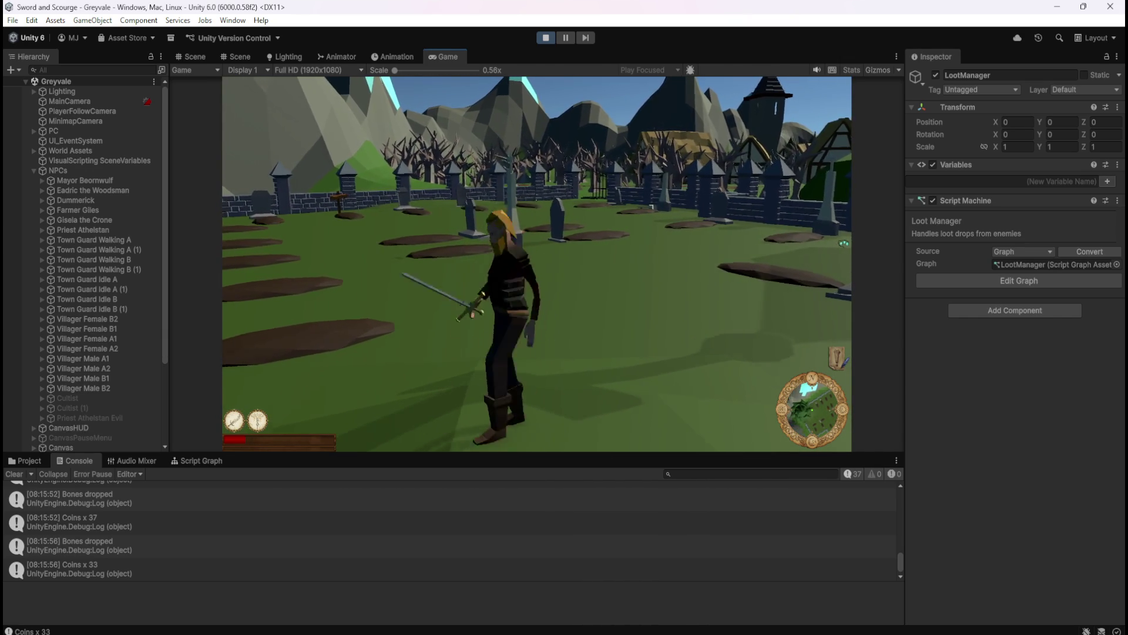
{"action": "key", "text": "w"}
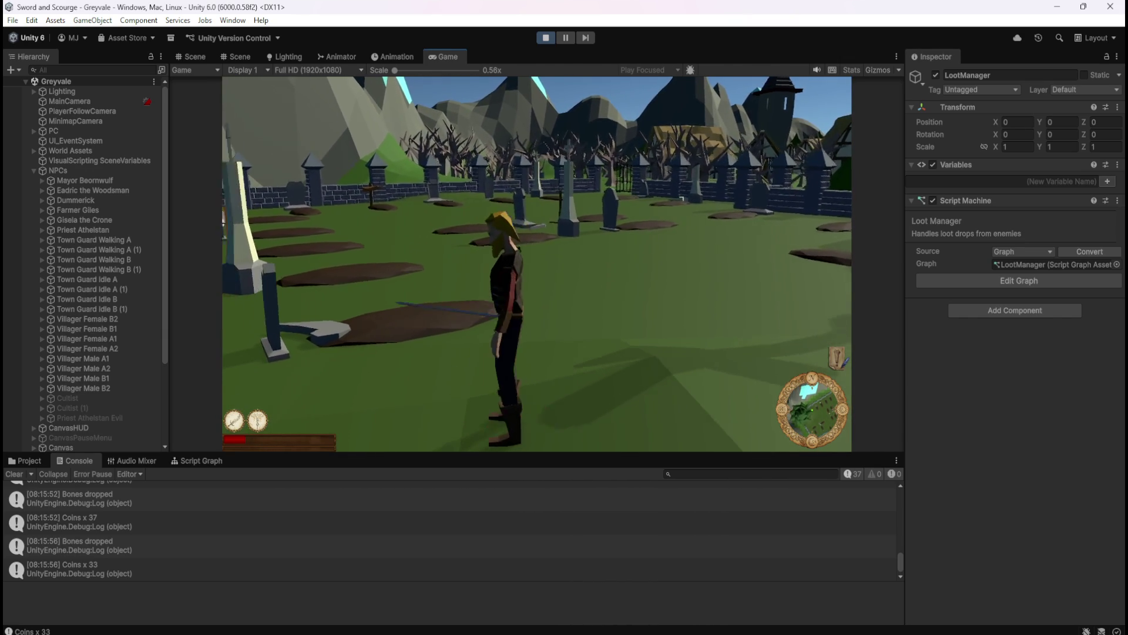
{"action": "key", "text": "a"}
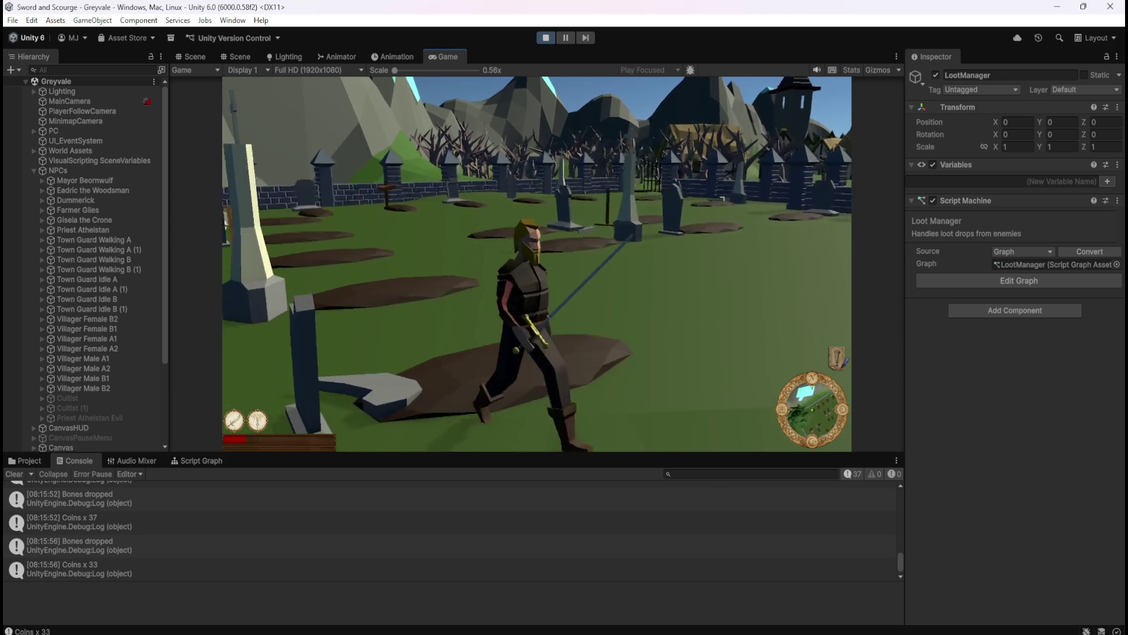
{"action": "key", "text": "s"}
{"action": "key", "text": "s"}
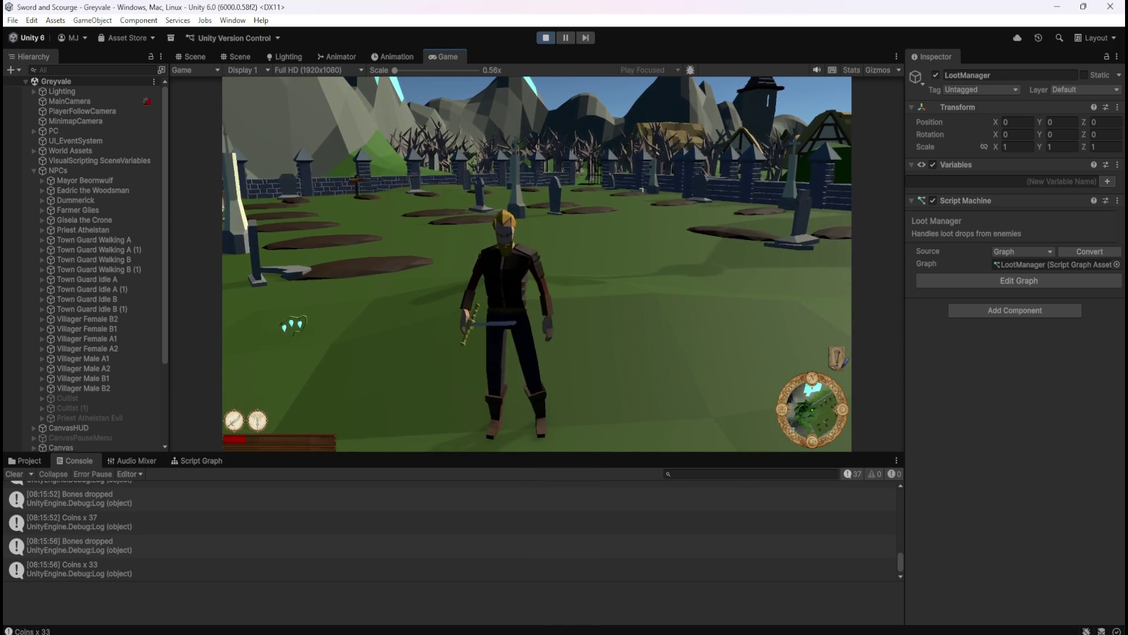
{"action": "key", "text": "w"}
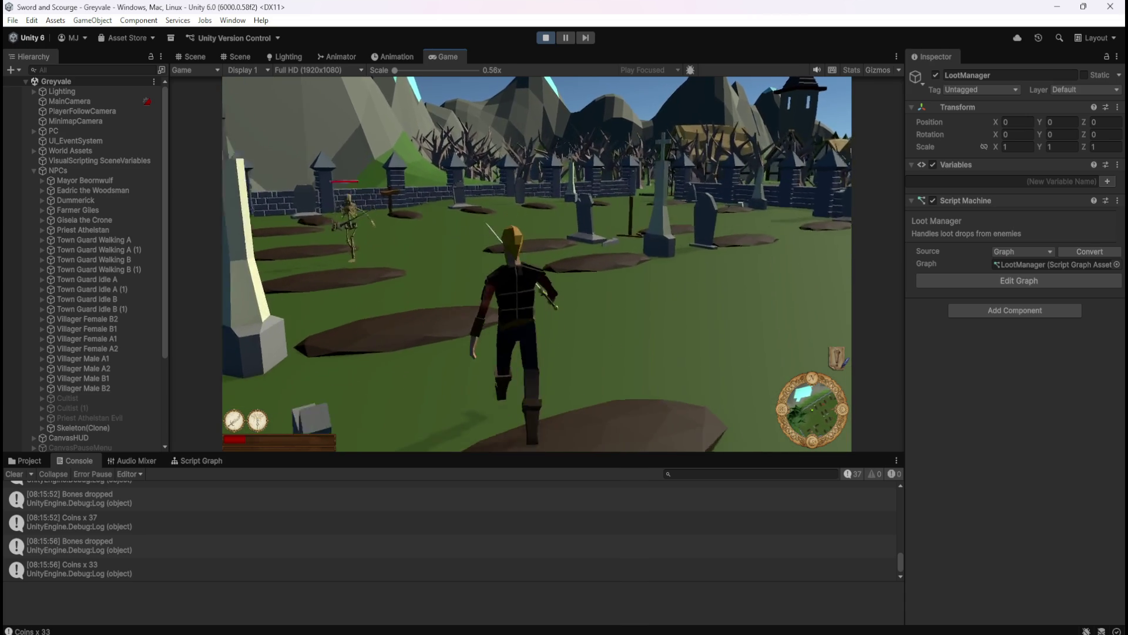
- Kill the approaching skeleton, then run at the next one using the E special ability
{"action": "key", "text": "a"}
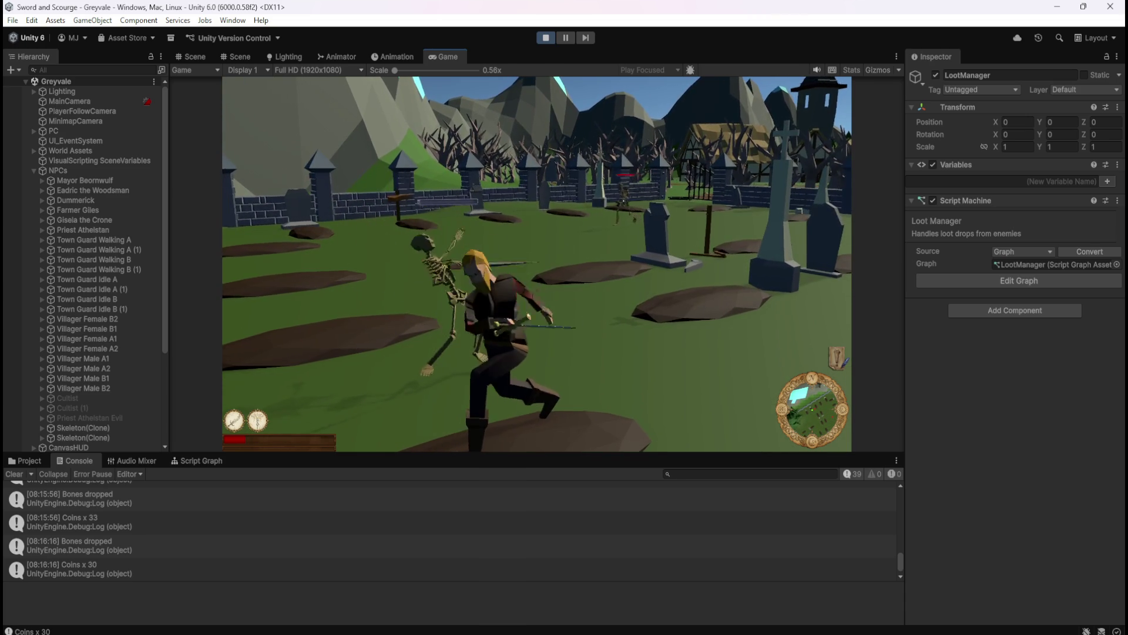
{"action": "key", "text": "w"}
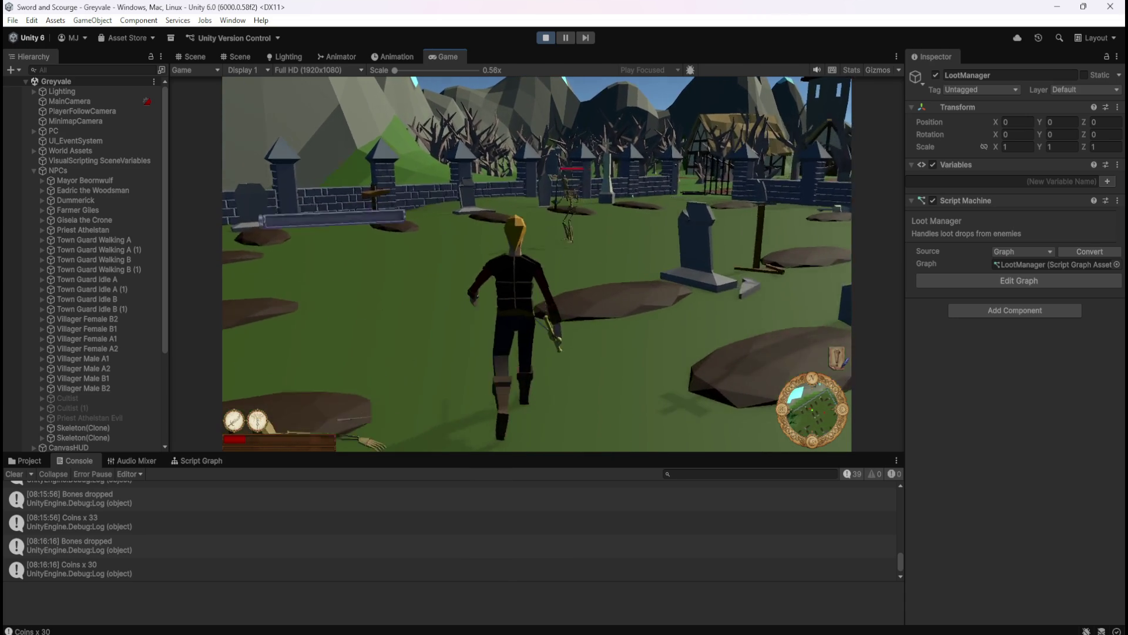
{"action": "key", "text": "a"}
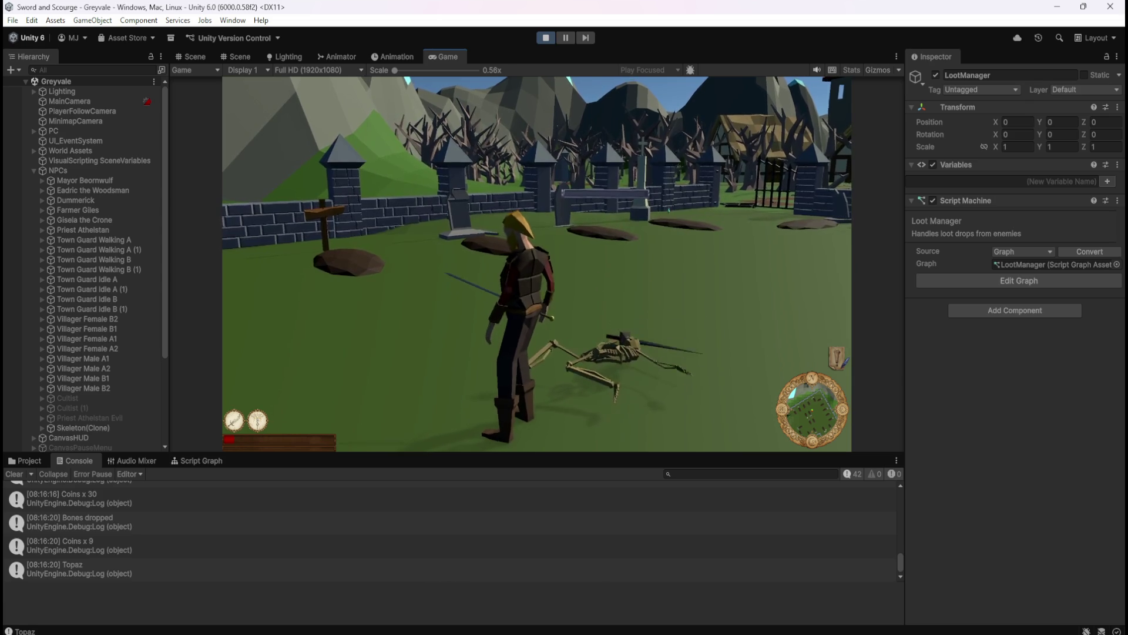
{"action": "key", "text": "w"}
{"action": "key", "text": "w"}
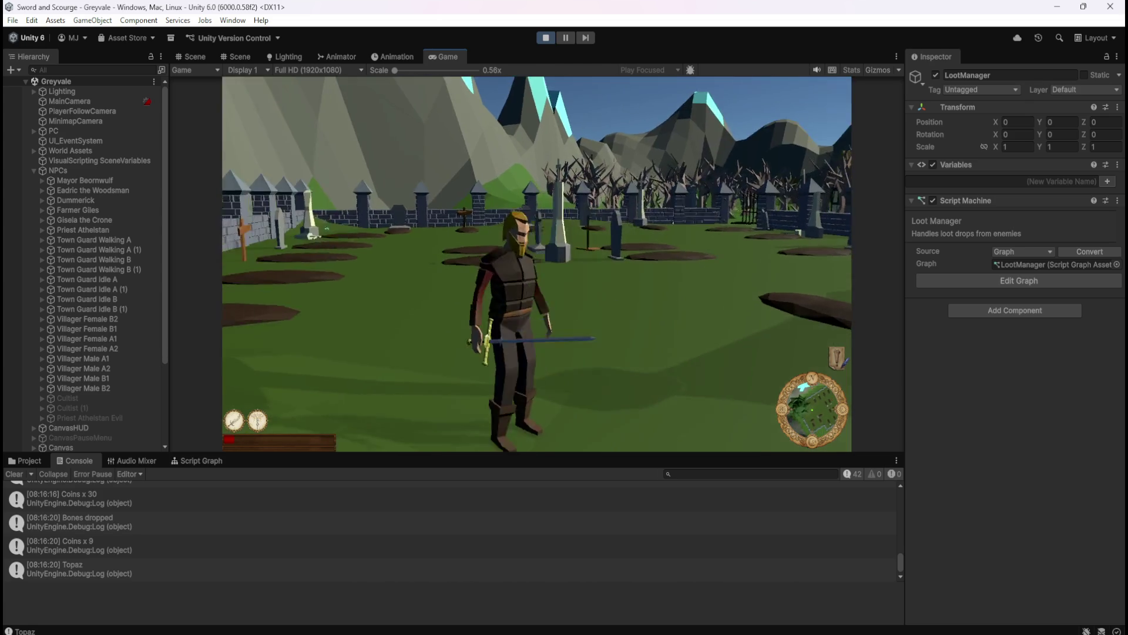
{"action": "key", "text": "w"}
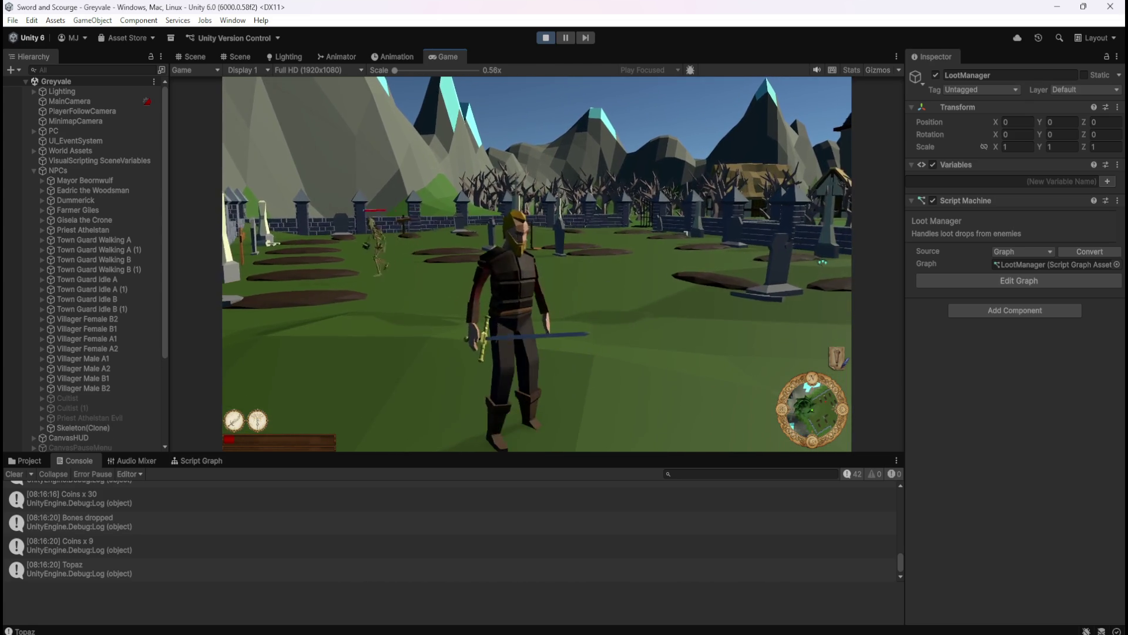
{"action": "key", "text": "e"}
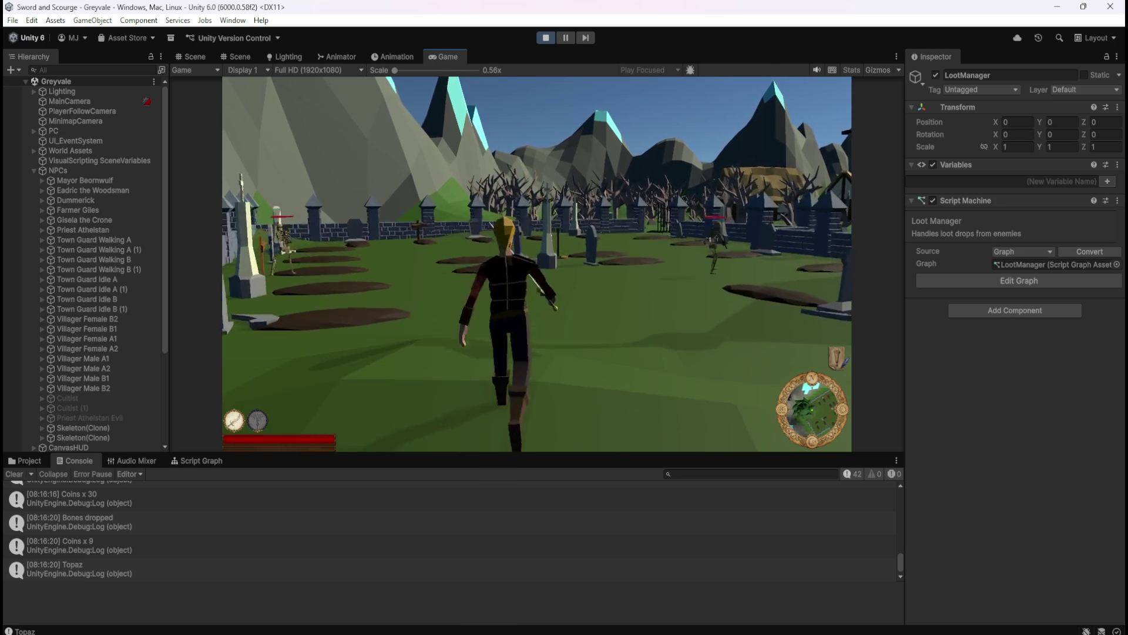
- Cut down the skeleton beside the graves and run back across the graveyard
{"action": "key", "text": "w"}
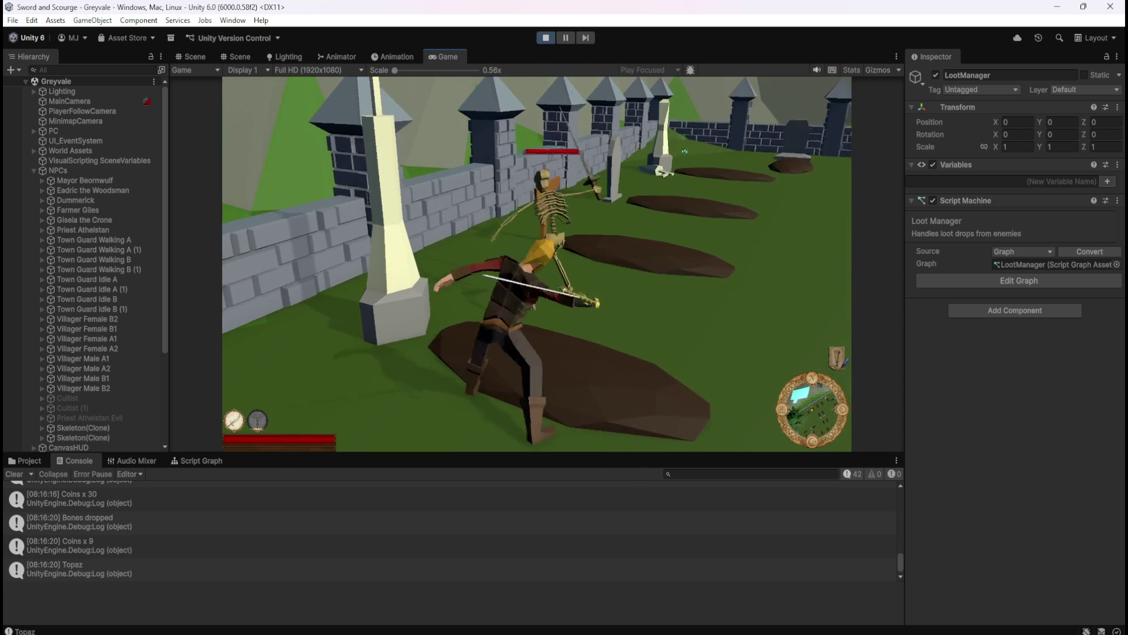
{"action": "key", "text": "w"}
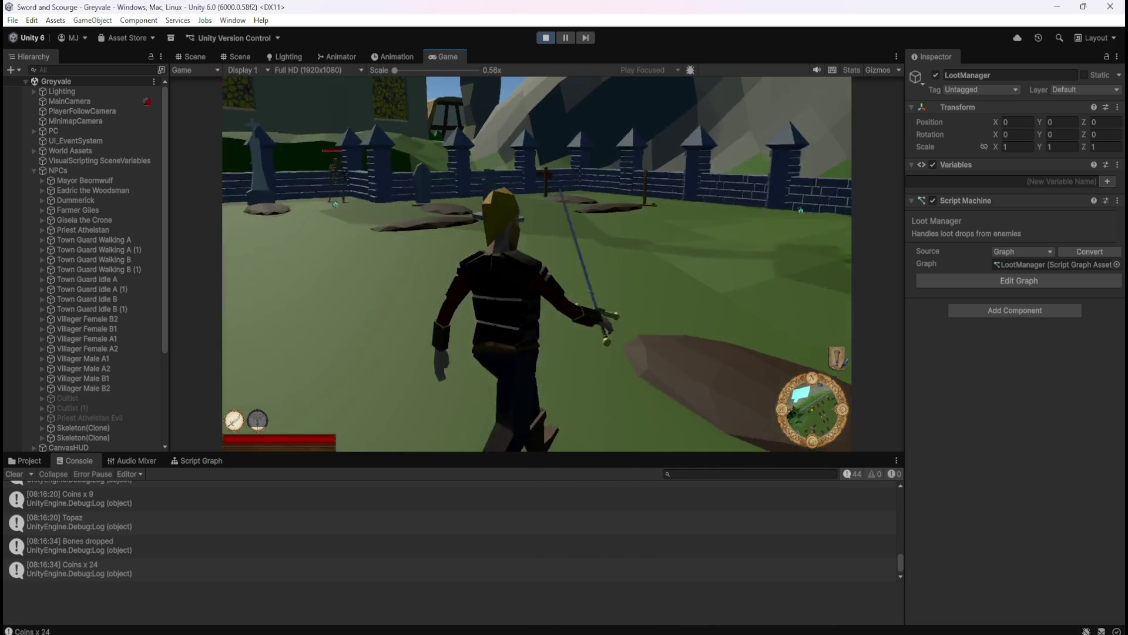
{"action": "key", "text": "w"}
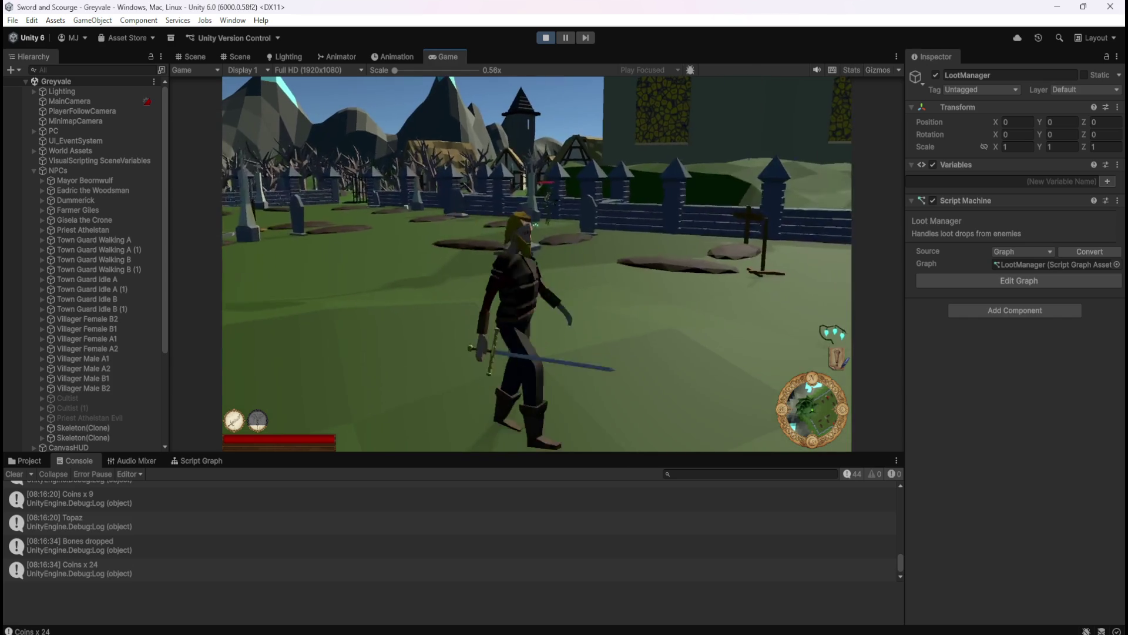
{"action": "key", "text": "w"}
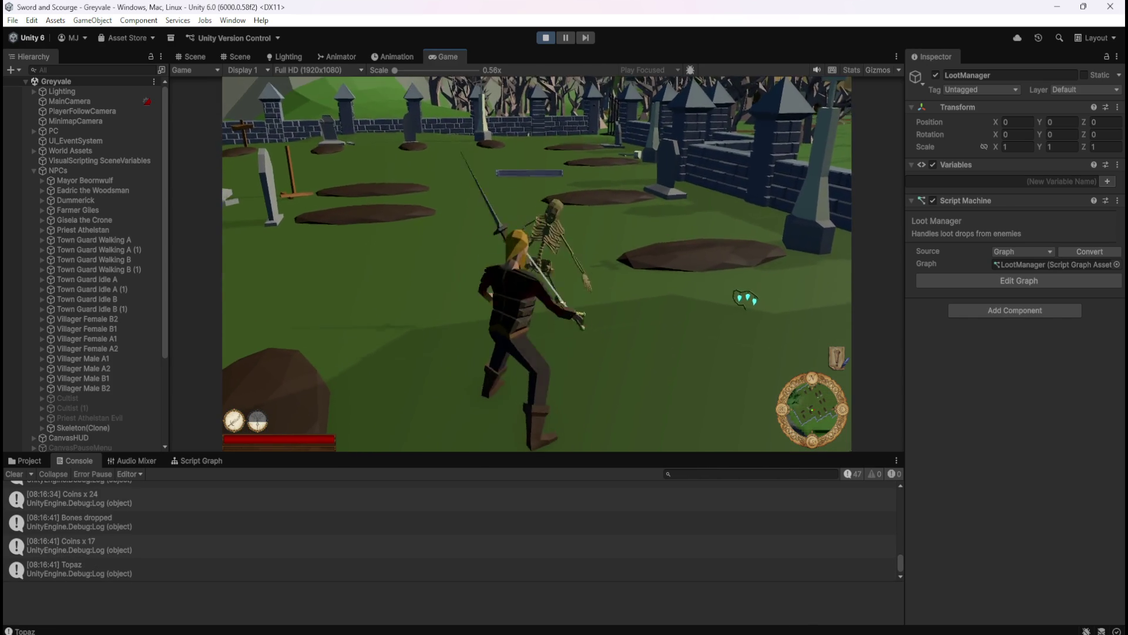
{"action": "key", "text": "w"}
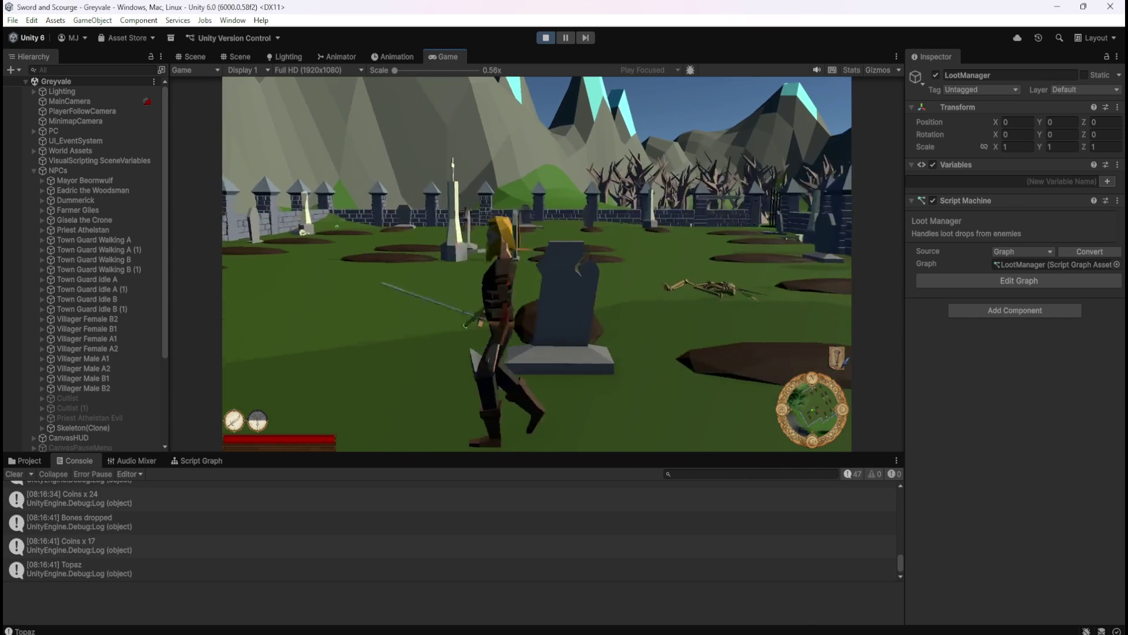
{"action": "key", "text": "w"}
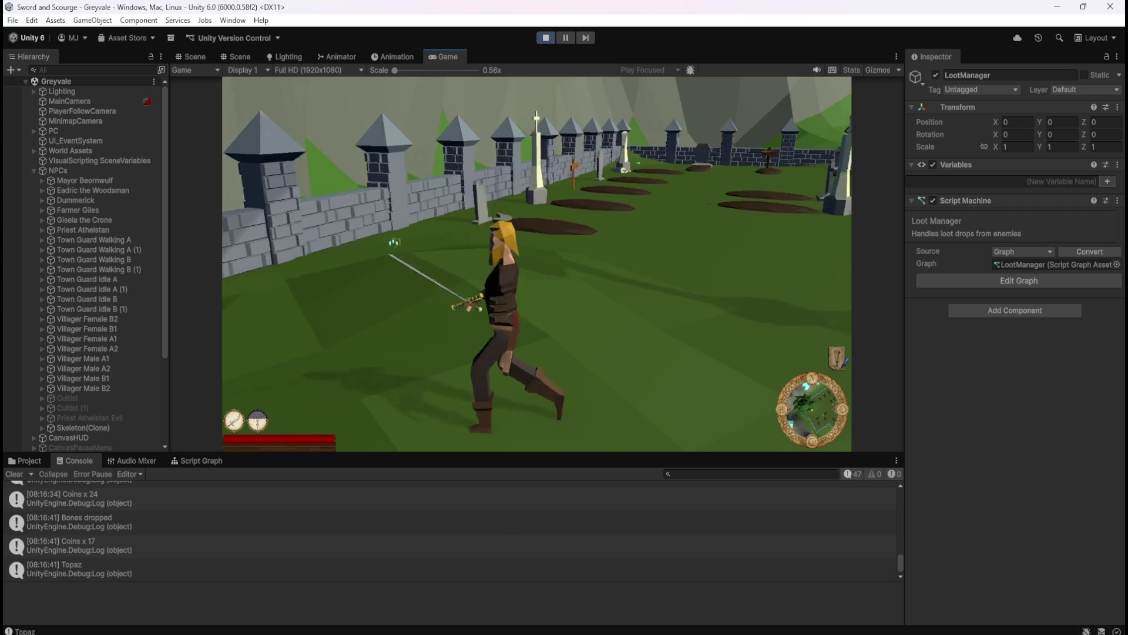
{"action": "key", "text": "s"}
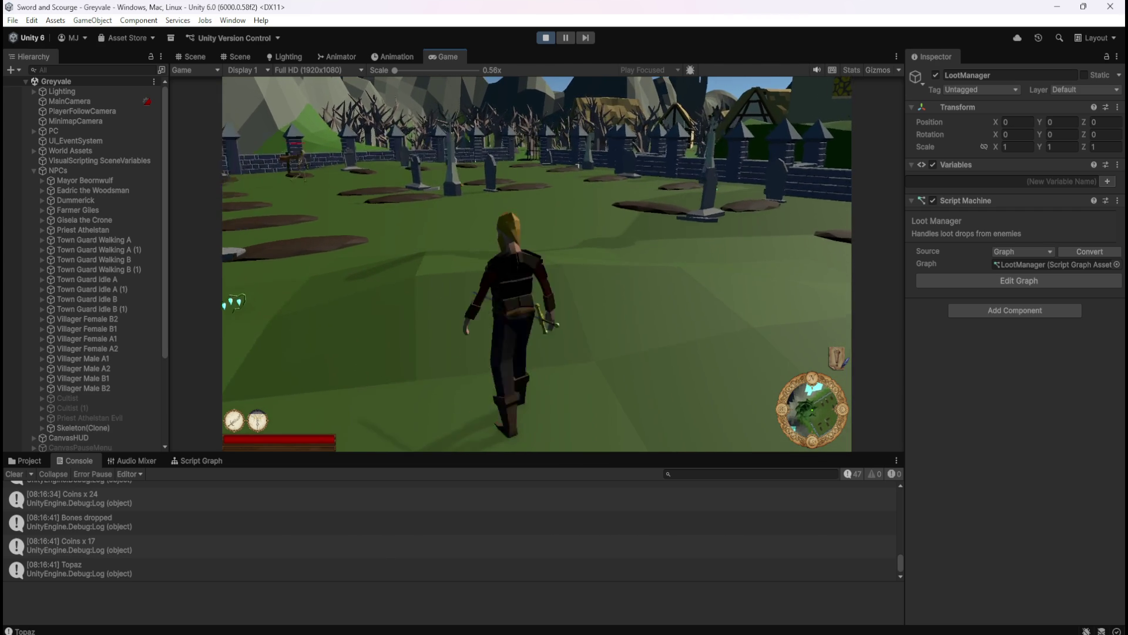
- Charge, chase and kill another skeleton, then run back toward the camera
{"action": "key", "text": "w"}
{"action": "key", "text": "w"}
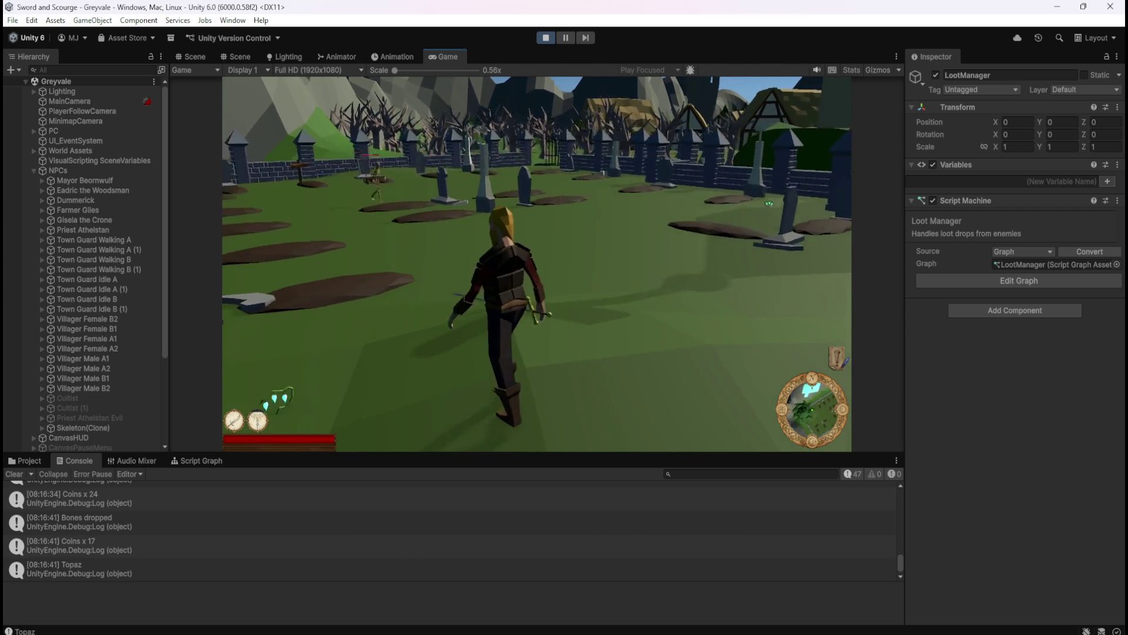
{"action": "key", "text": "w"}
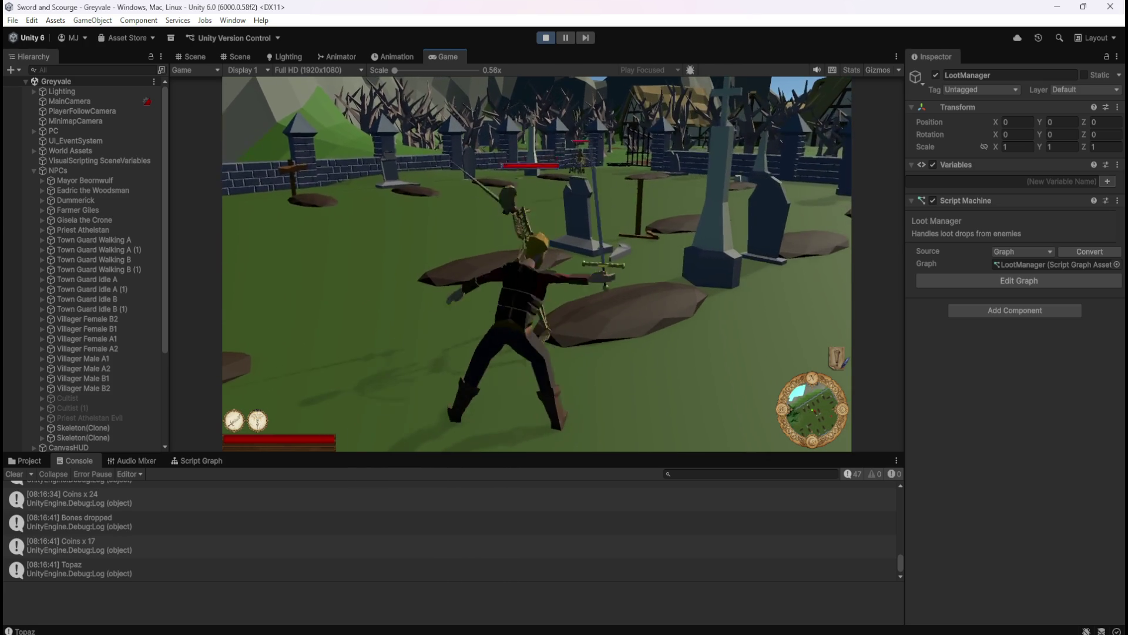
{"action": "key", "text": "a"}
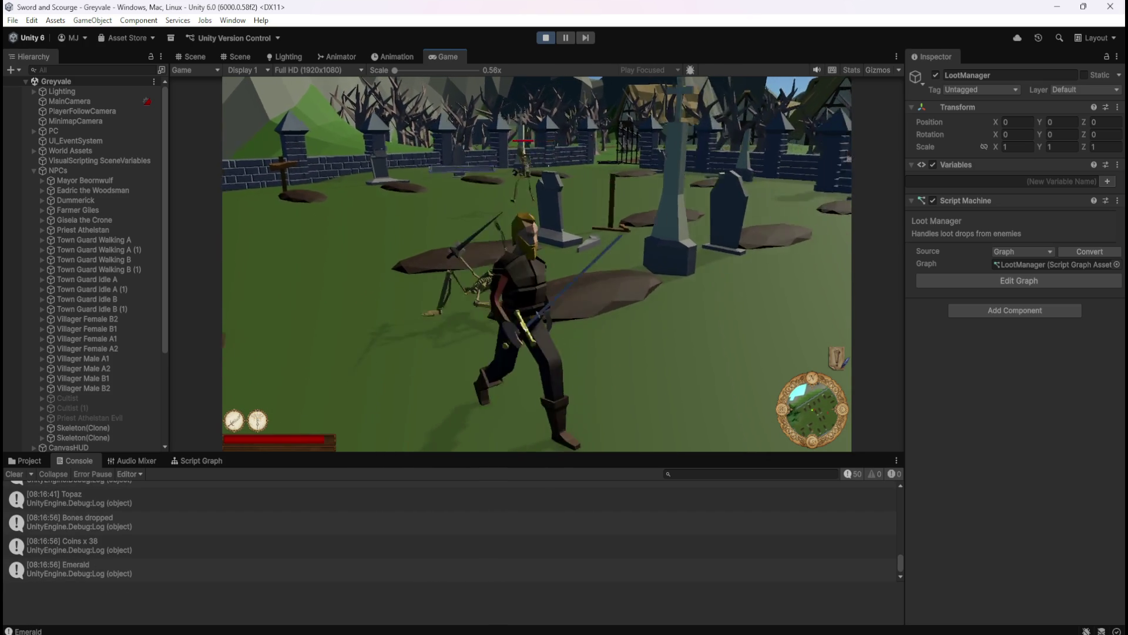
{"action": "key", "text": "w"}
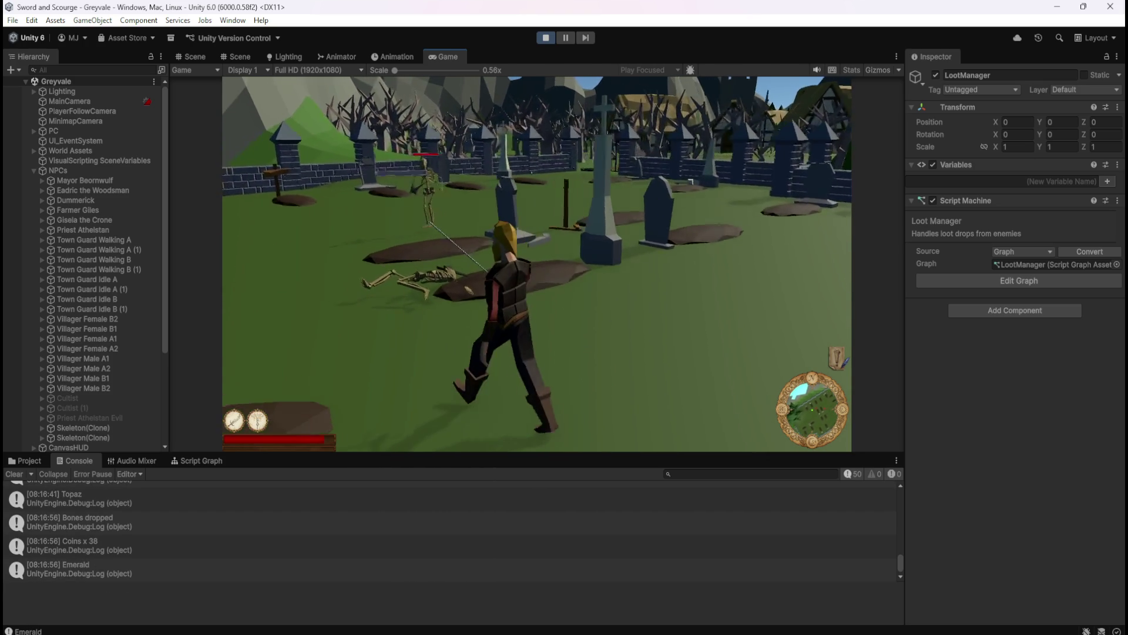
{"action": "key", "text": "w"}
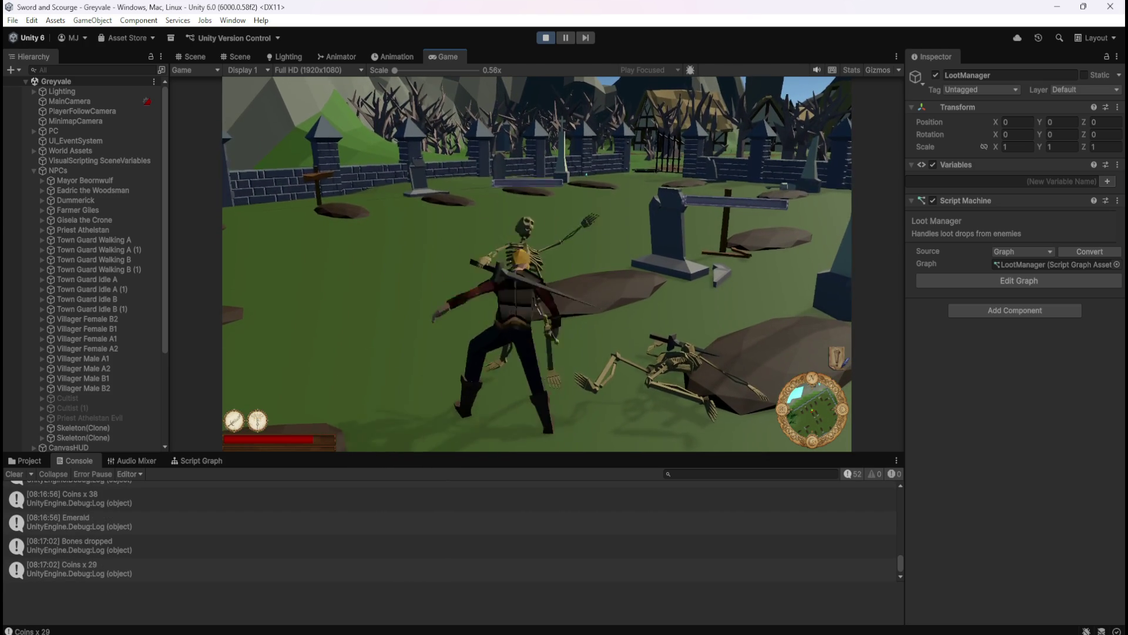
{"action": "key", "text": "d"}
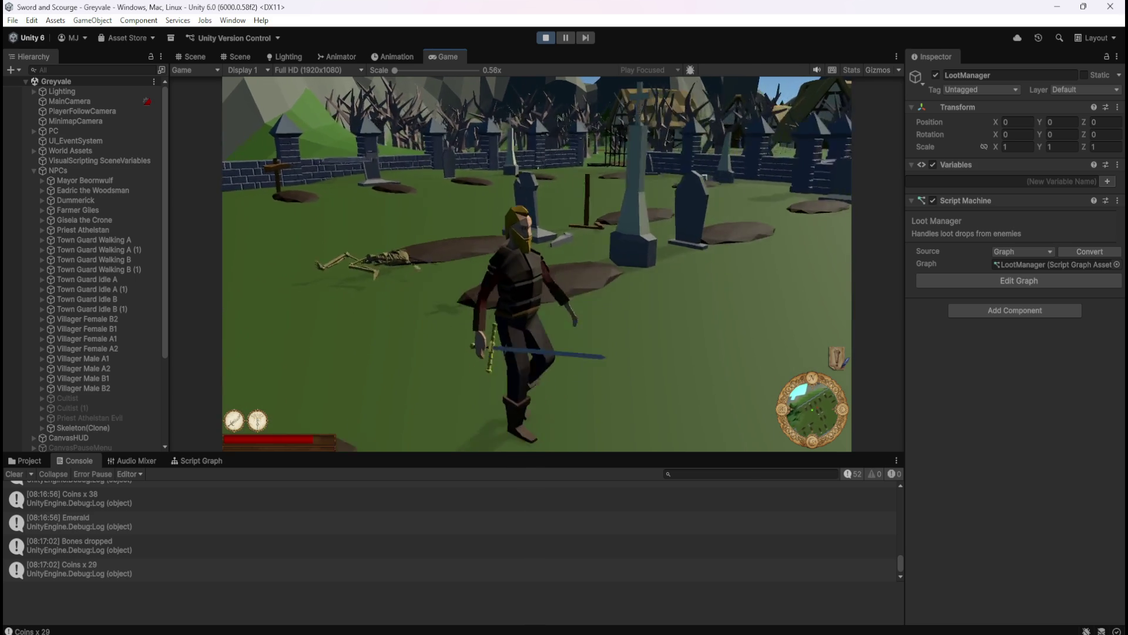
{"action": "key", "text": "s"}
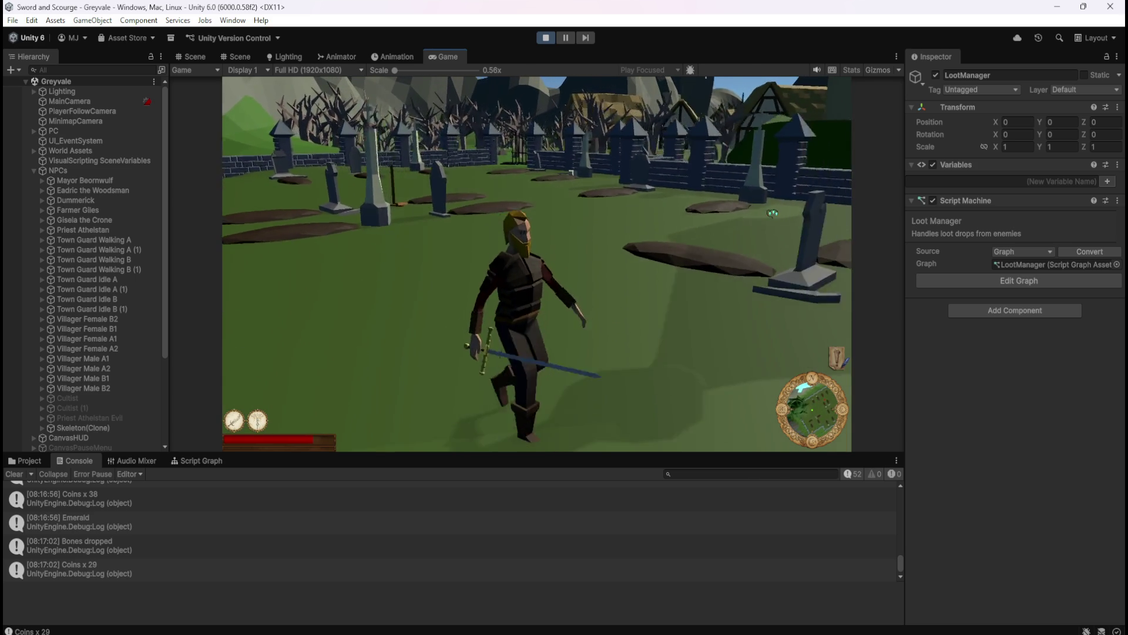
- Walk back into the graveyard, attack a nearby skeleton and head for the next
{"action": "key", "text": "w"}
{"action": "key", "text": "a"}
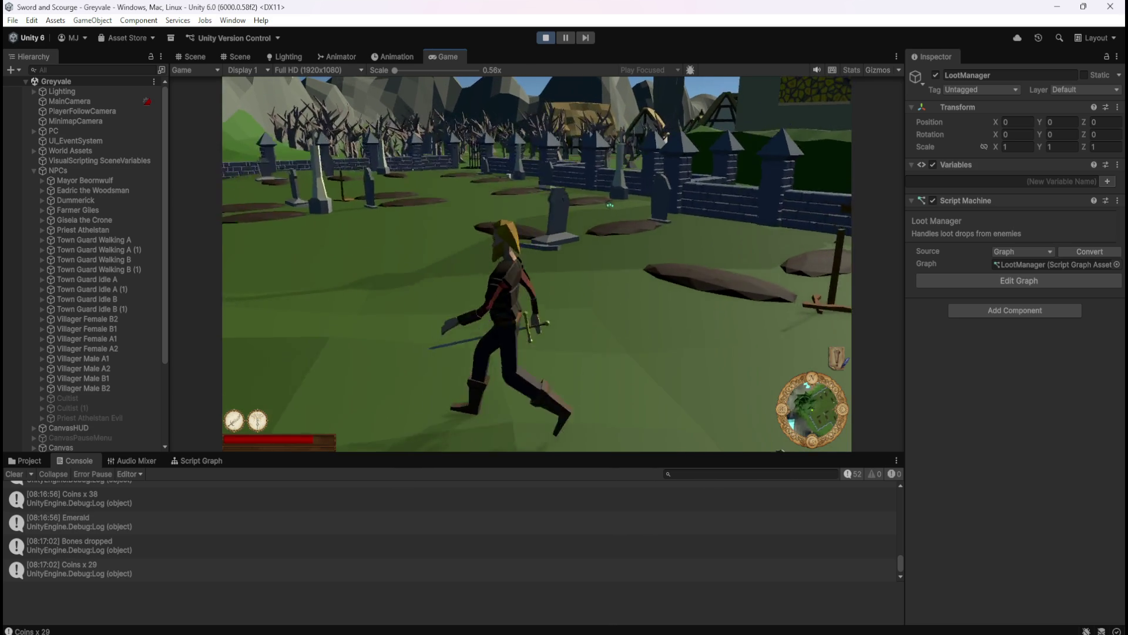
{"action": "key", "text": "w"}
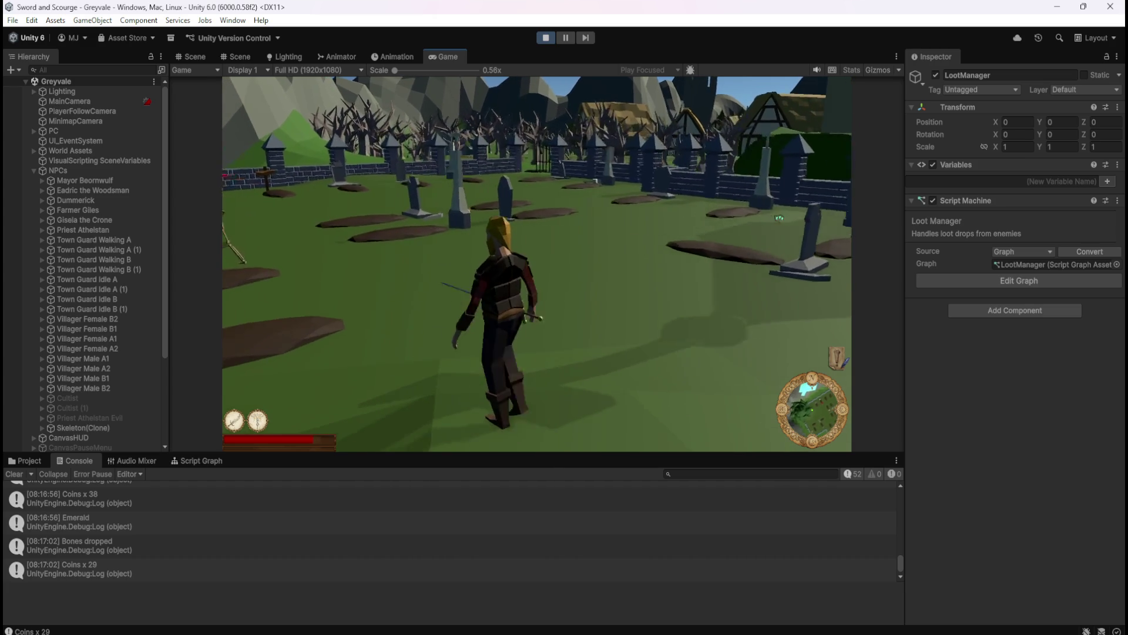
{"action": "key", "text": "a"}
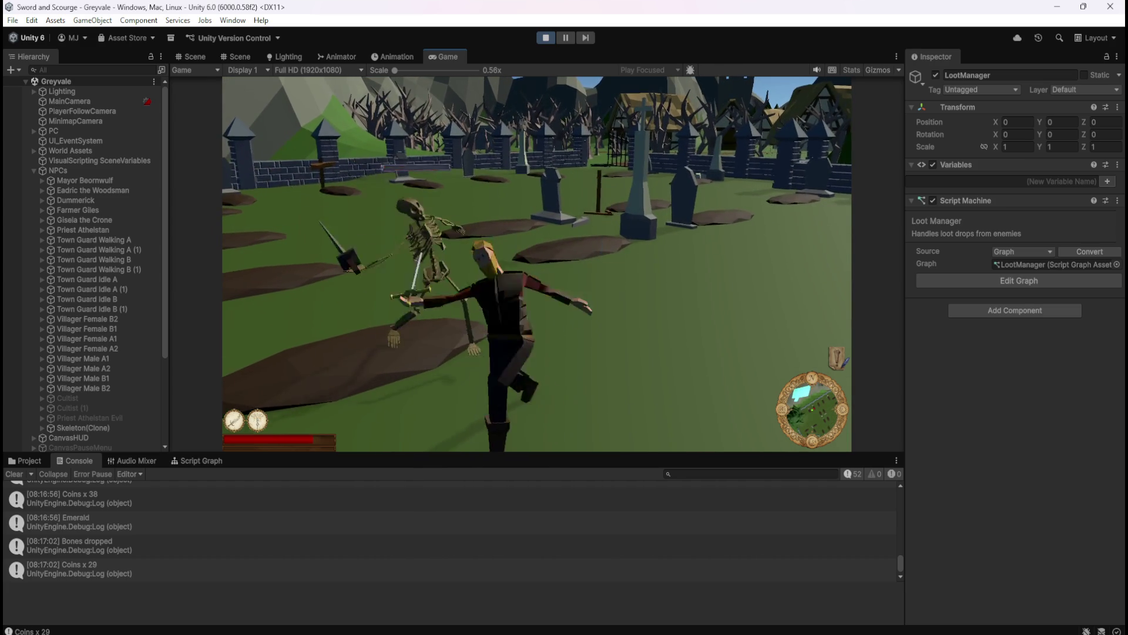
{"action": "key", "text": "d"}
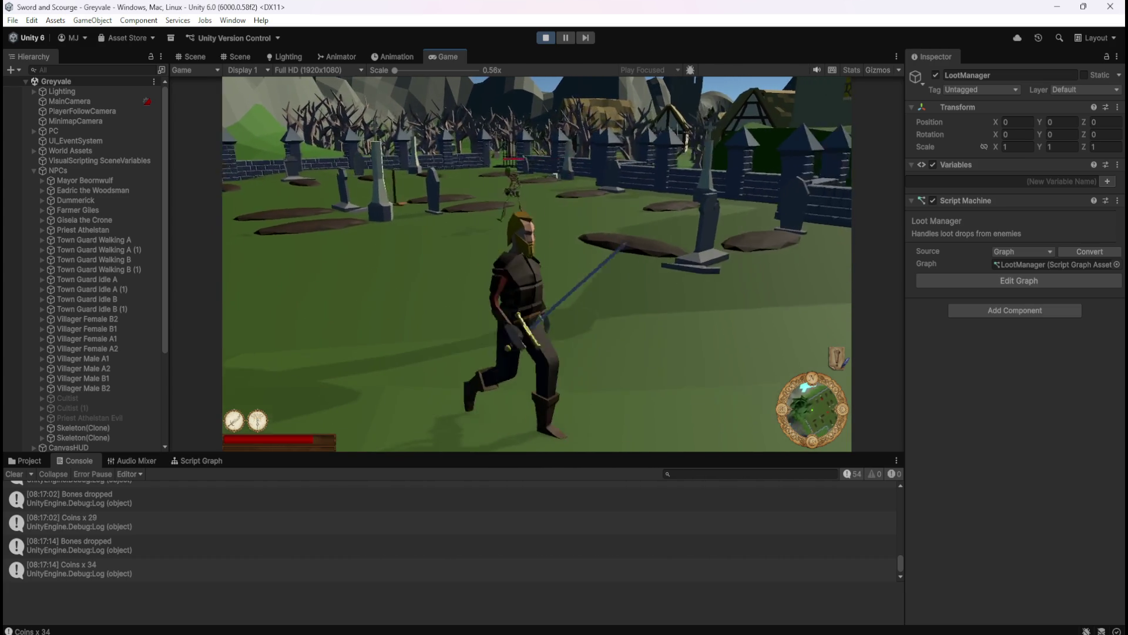
{"action": "key", "text": "w"}
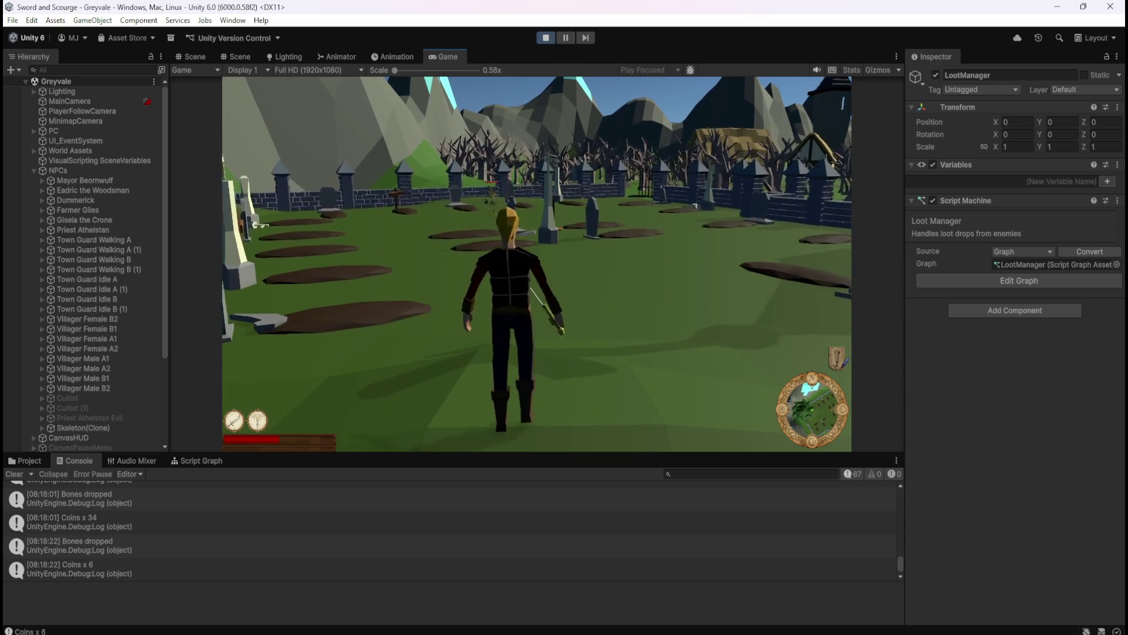
- Attack skeletons by the graves with a sword swing and the spinning E area attack
{"action": "key", "text": "w"}
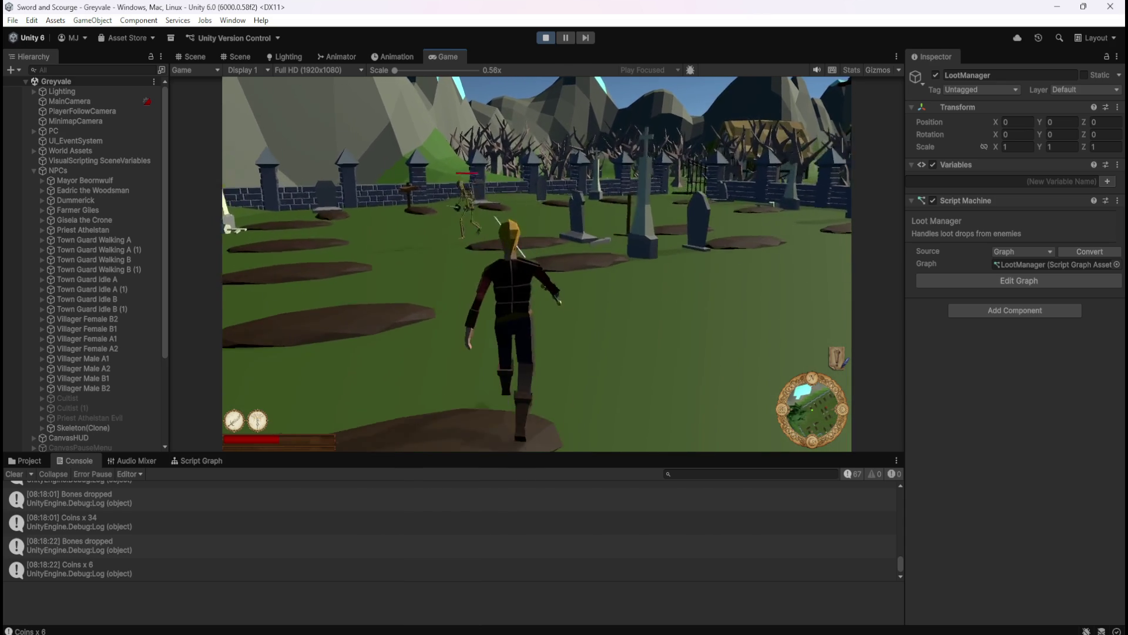
{"action": "left_click", "coordinate": [537, 263]}
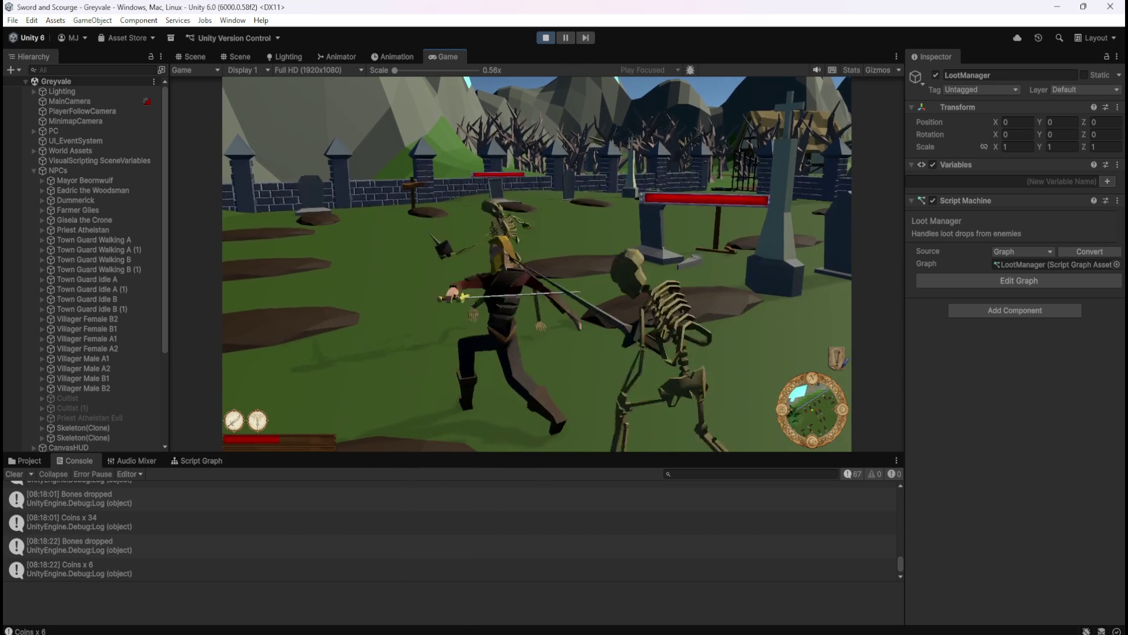
{"action": "key", "text": "w"}
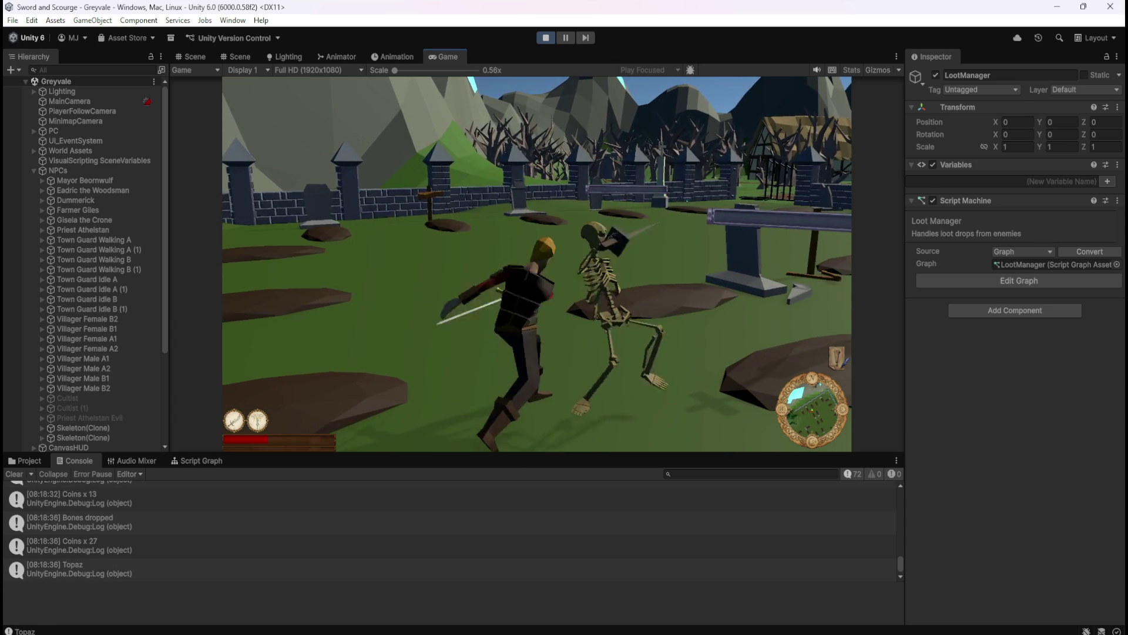
{"action": "key", "text": "e"}
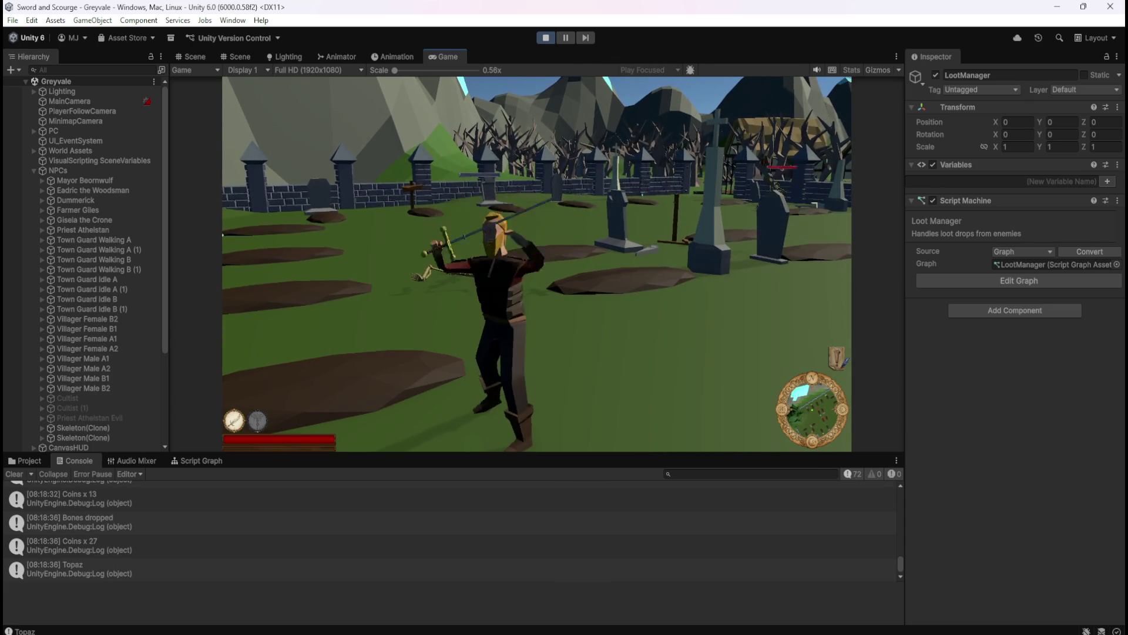
{"action": "key", "text": "w"}
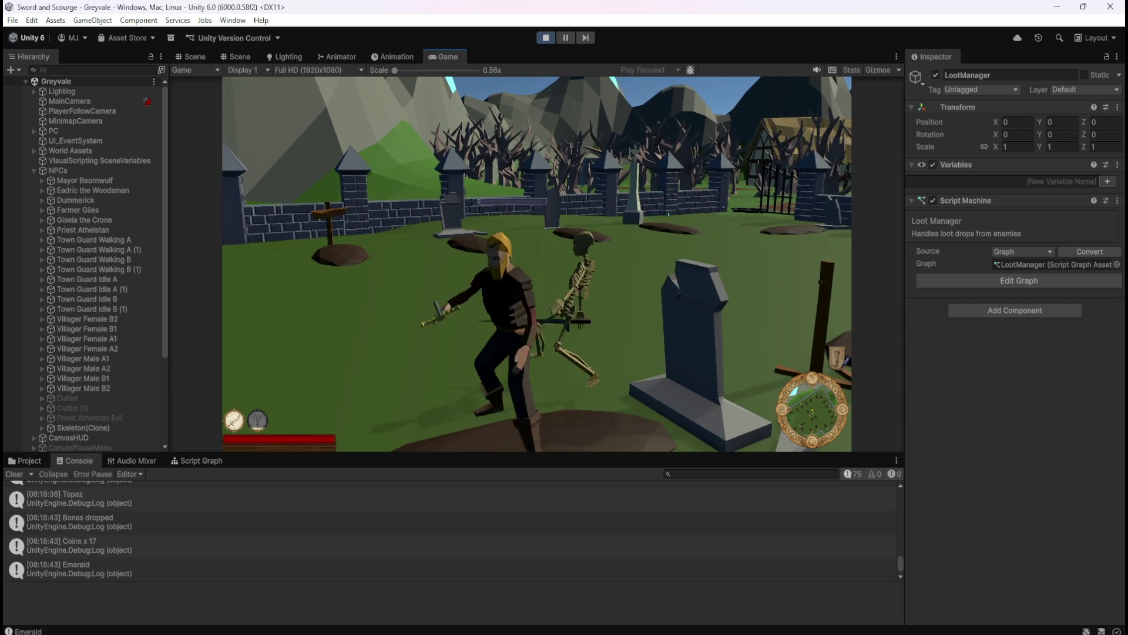
- Run back across the graveyard after the kill, return to the graves, then flee a skeleton
{"action": "key", "text": "s"}
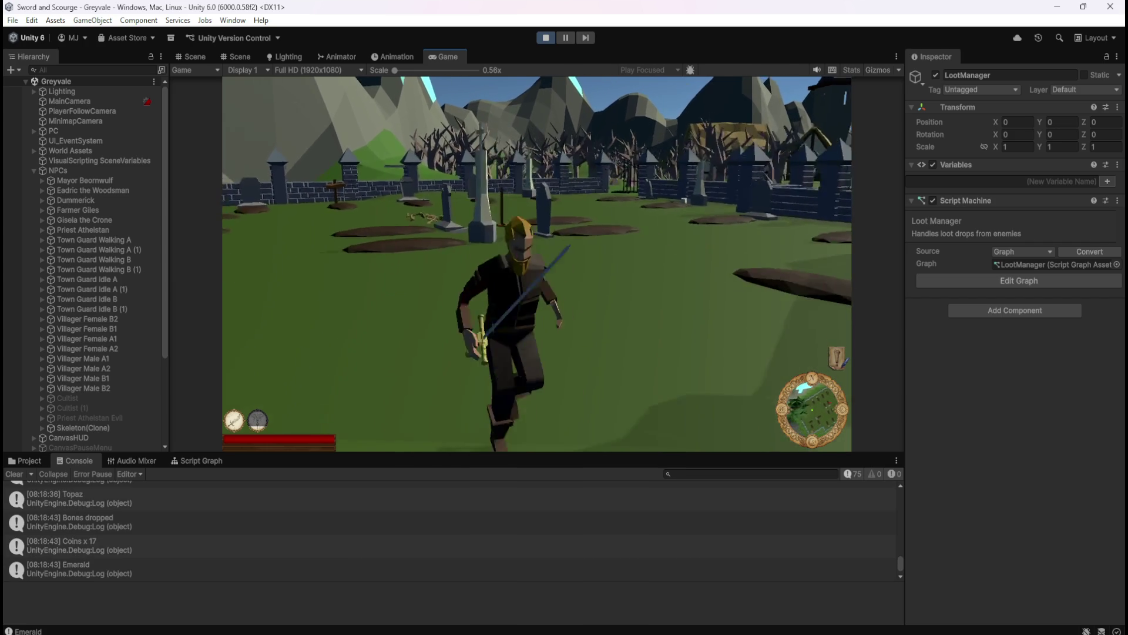
{"action": "key", "text": "s"}
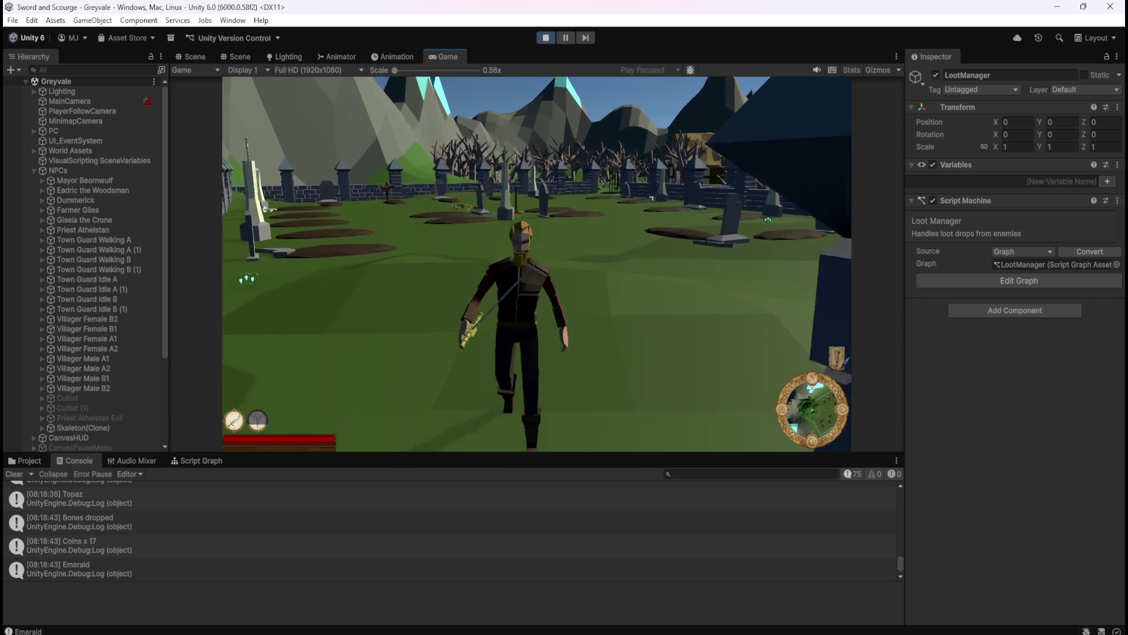
{"action": "key", "text": "w"}
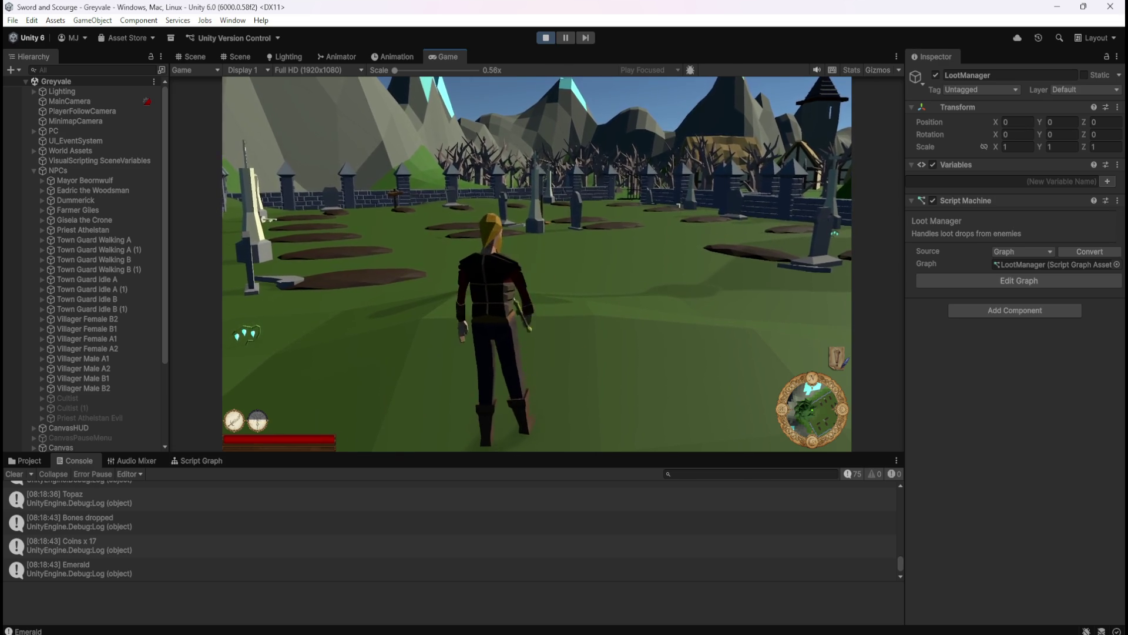
{"action": "key", "text": "w"}
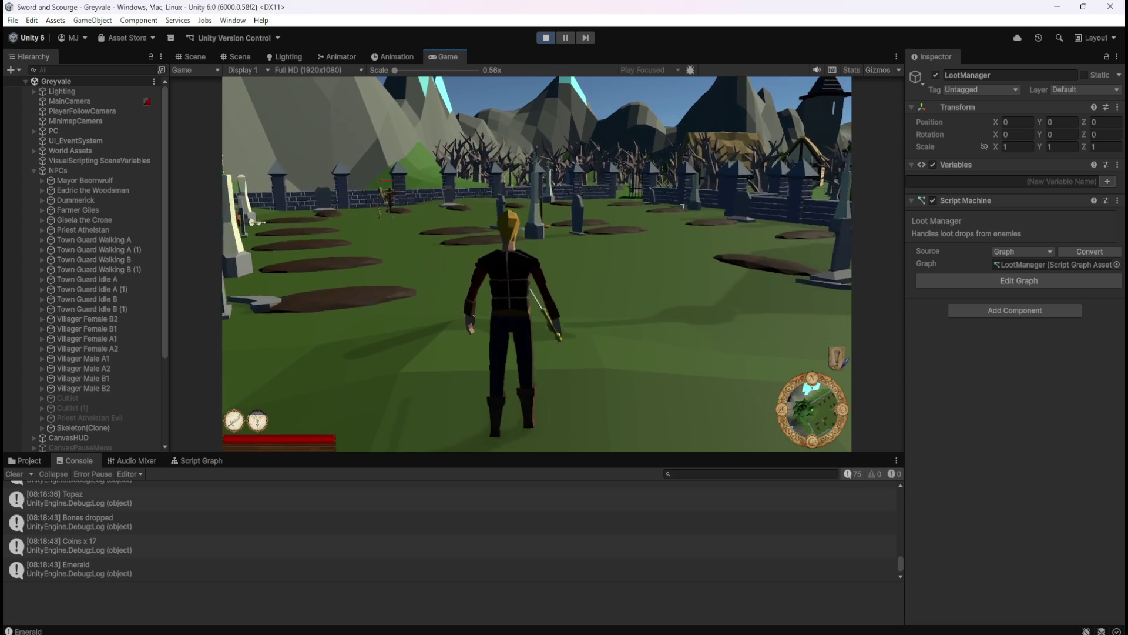
{"action": "key", "text": "w"}
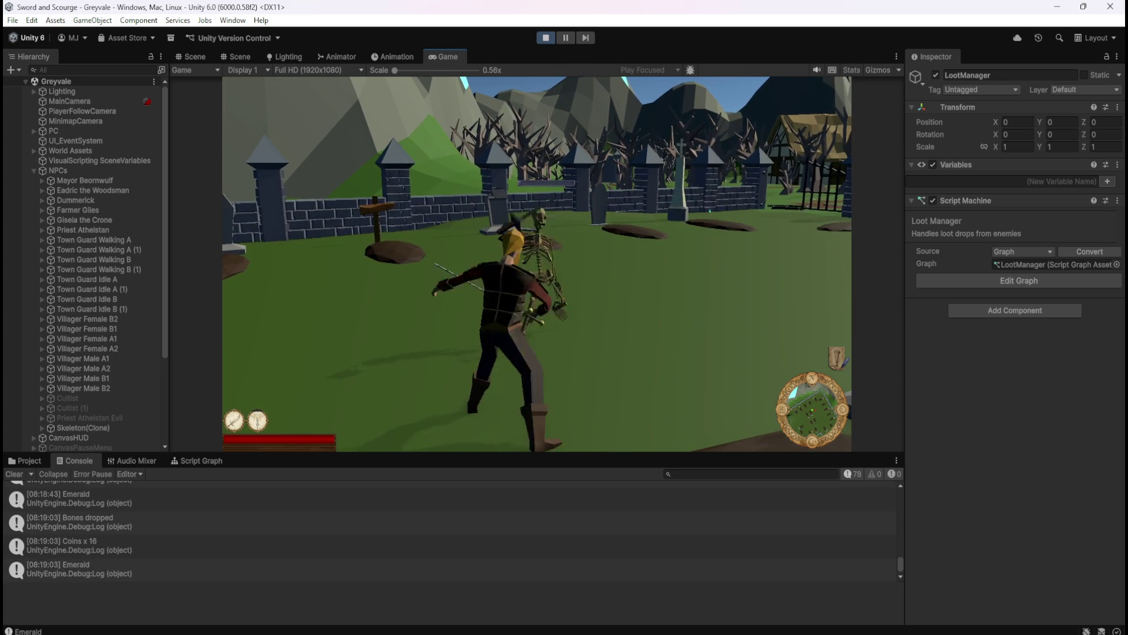
{"action": "key", "text": "s"}
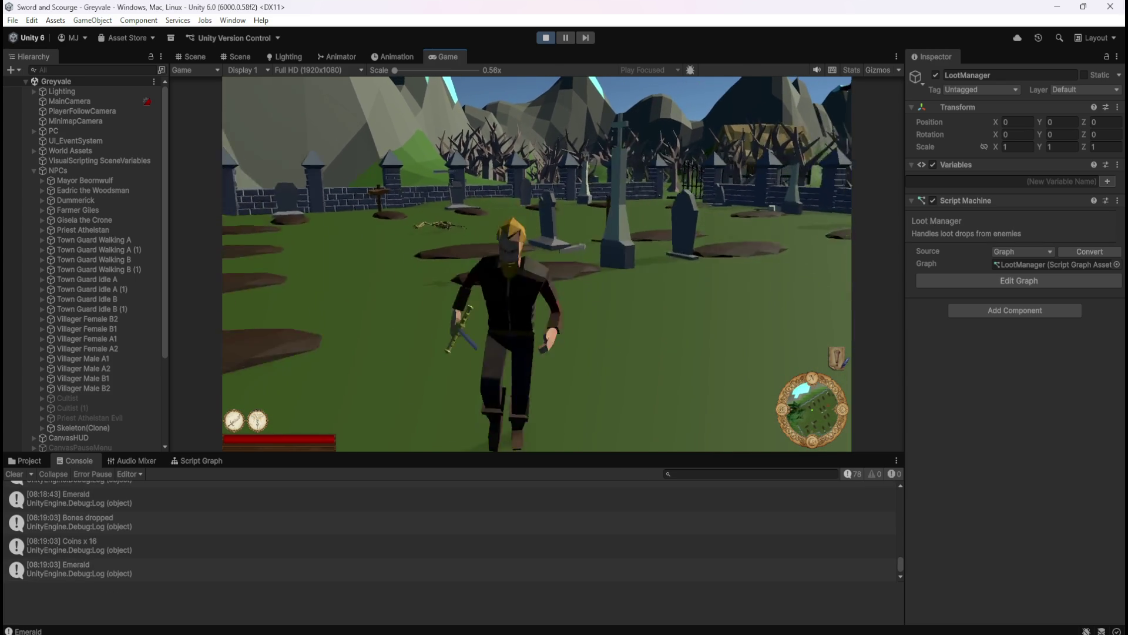
- Run up to a newly spawned skeleton and fight it with sword attacks
{"action": "key", "text": "s"}
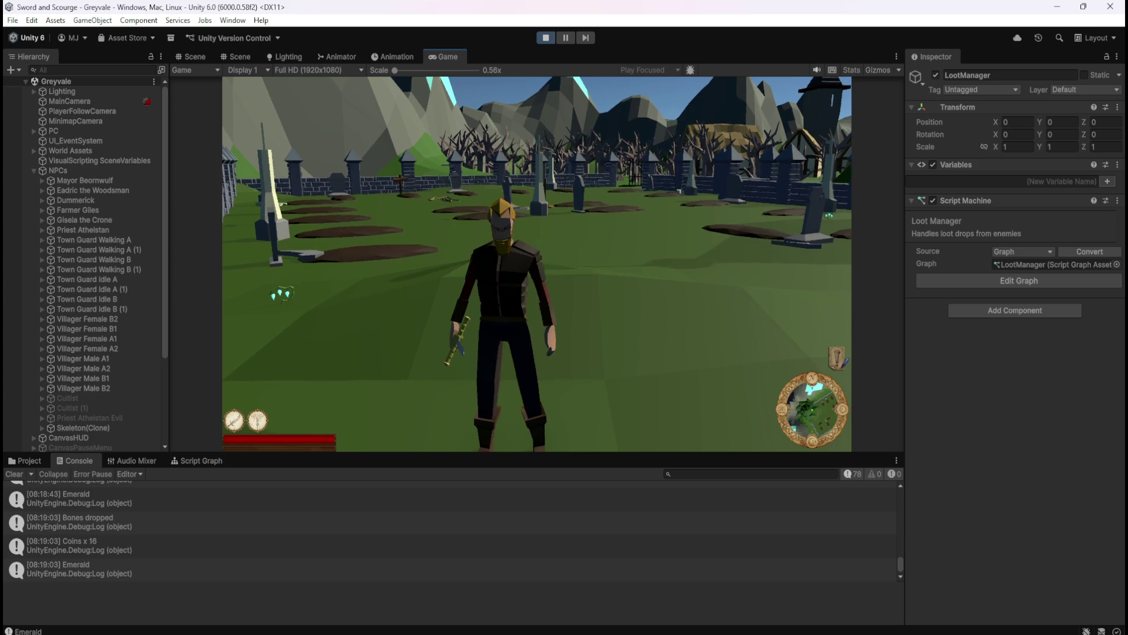
{"action": "key", "text": "w"}
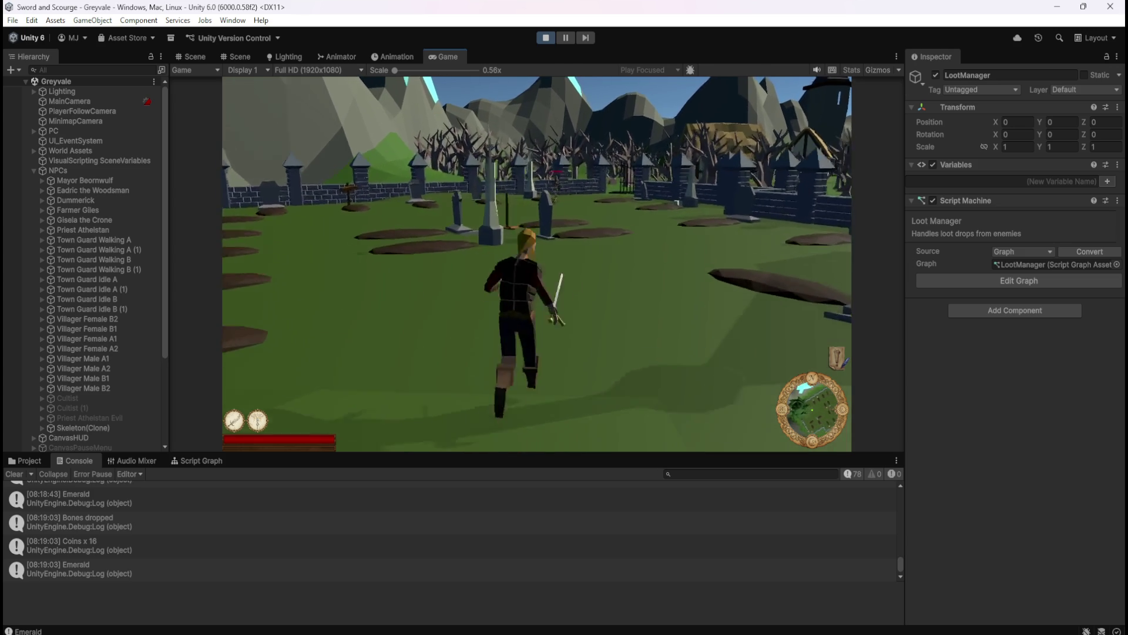
{"action": "key", "text": "w"}
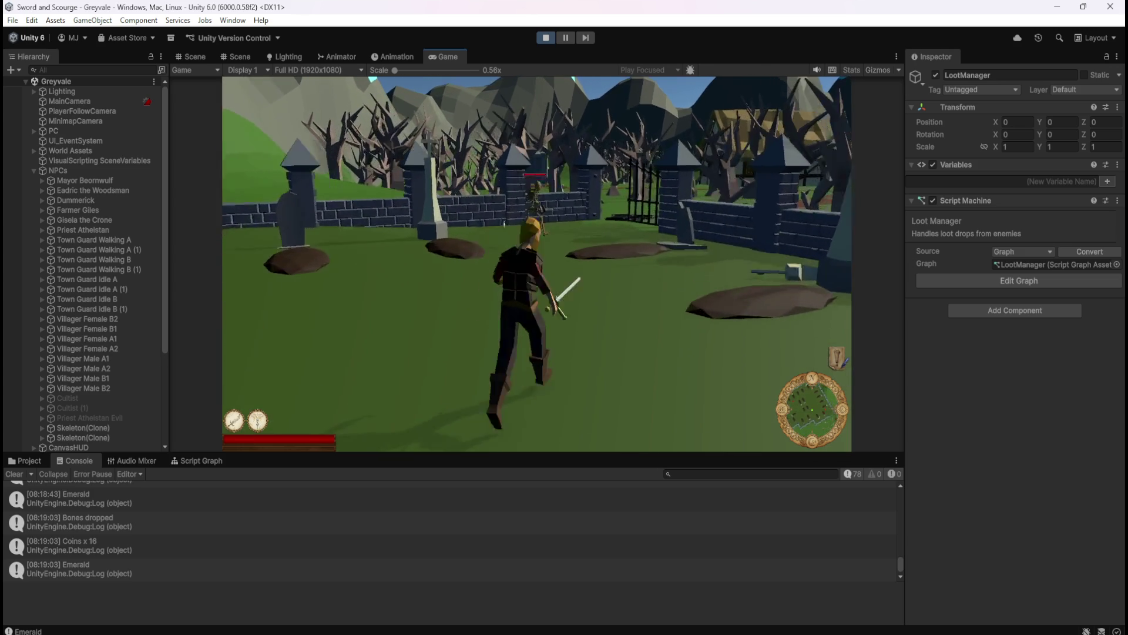
{"action": "left_click", "coordinate": [485, 259]}
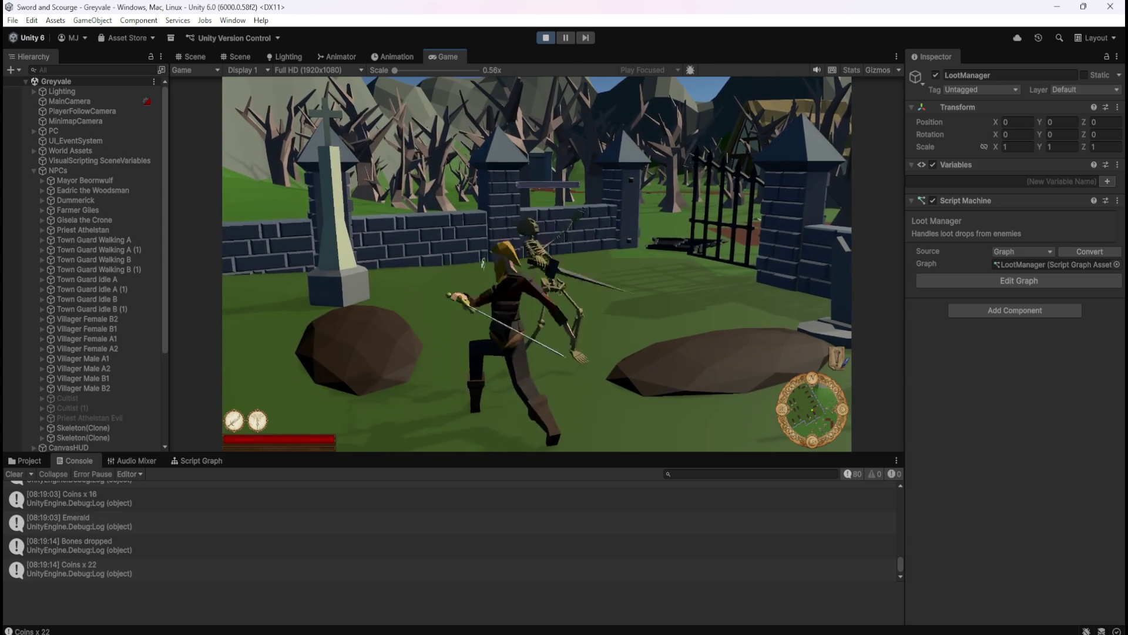
{"action": "key", "text": "s"}
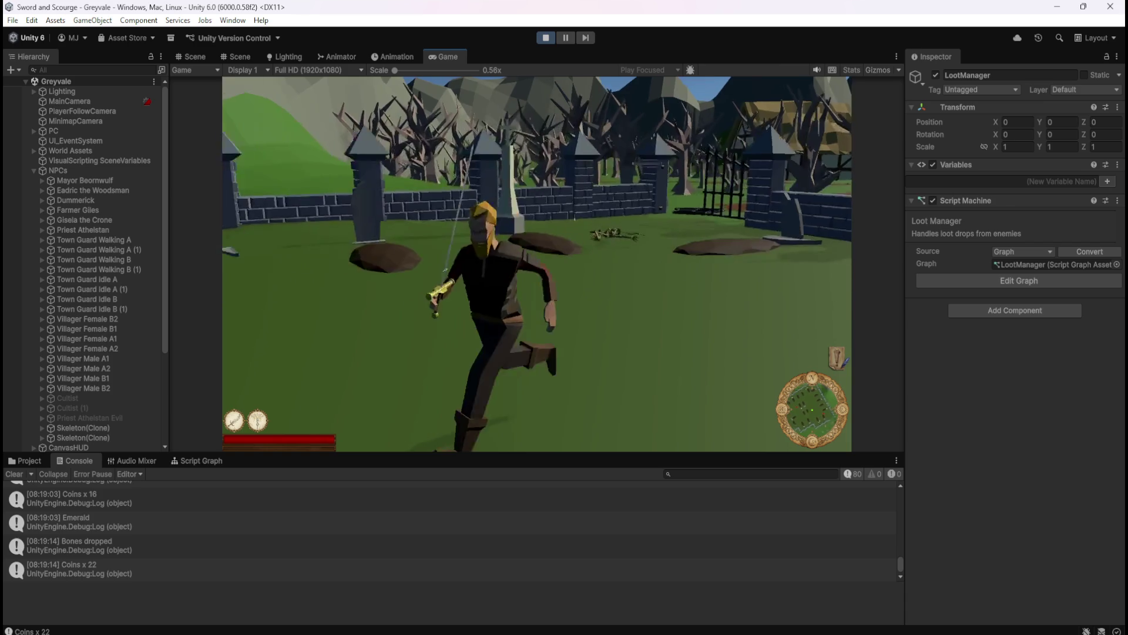
{"action": "key", "text": "w"}
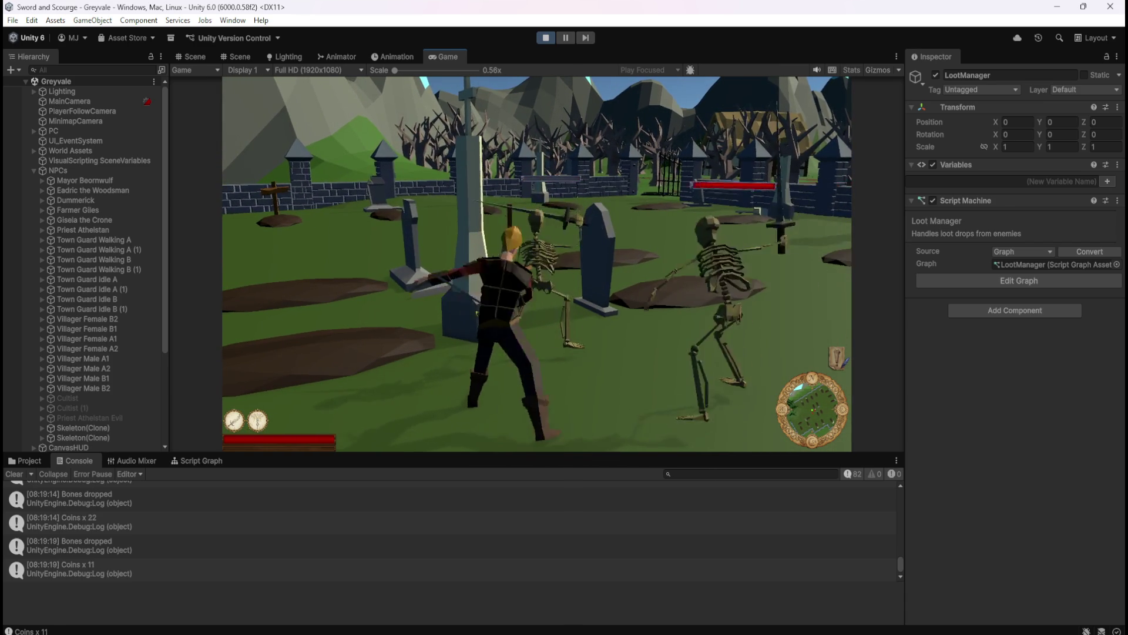
{"action": "key", "text": "w"}
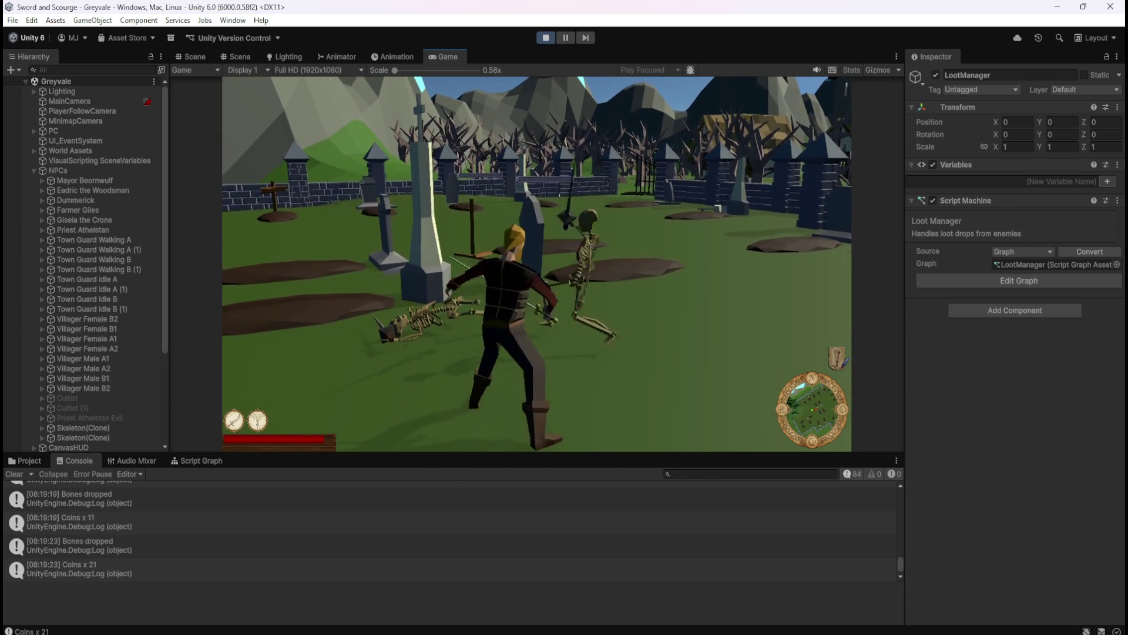
- Retreat, circle through the graveyard and run back at the graves and skeleton
{"action": "key", "text": "s"}
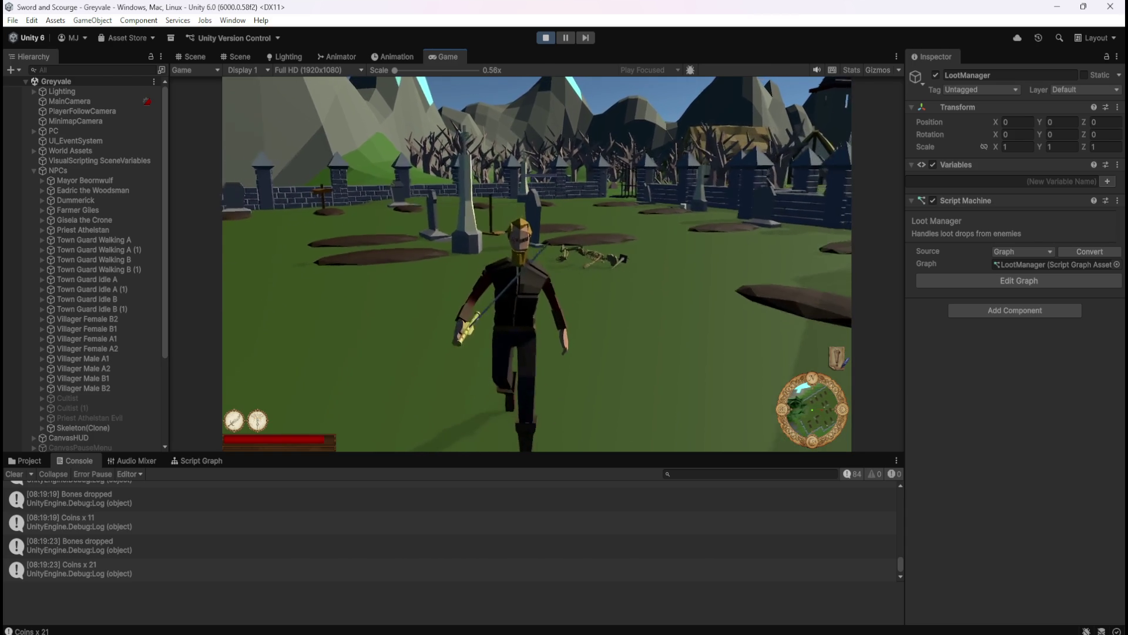
{"action": "key", "text": "a"}
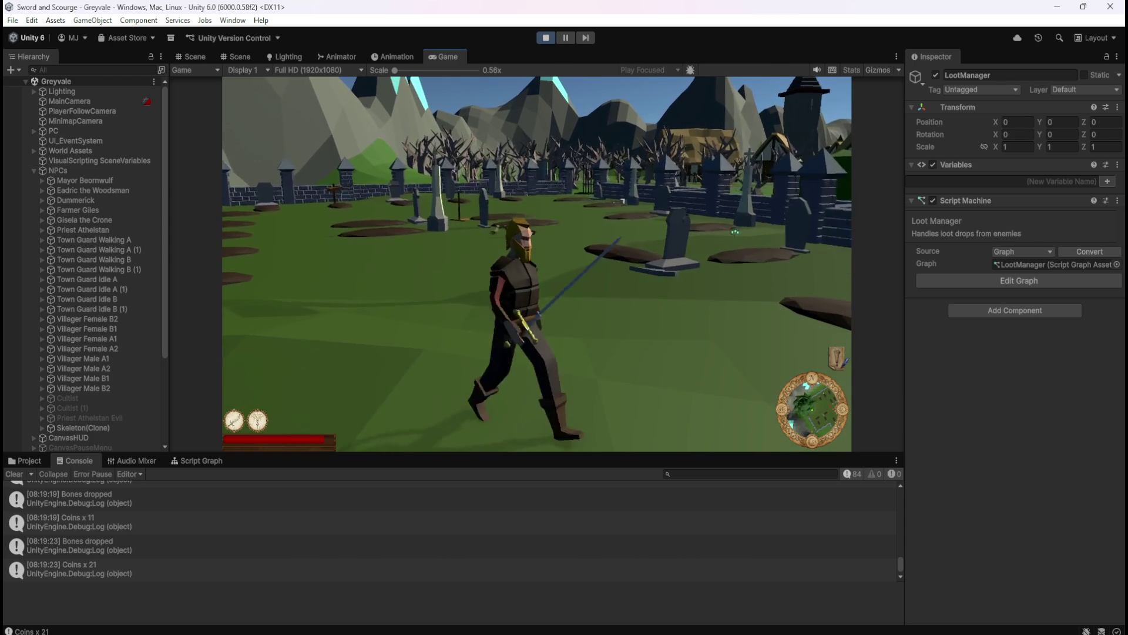
{"action": "key", "text": "w"}
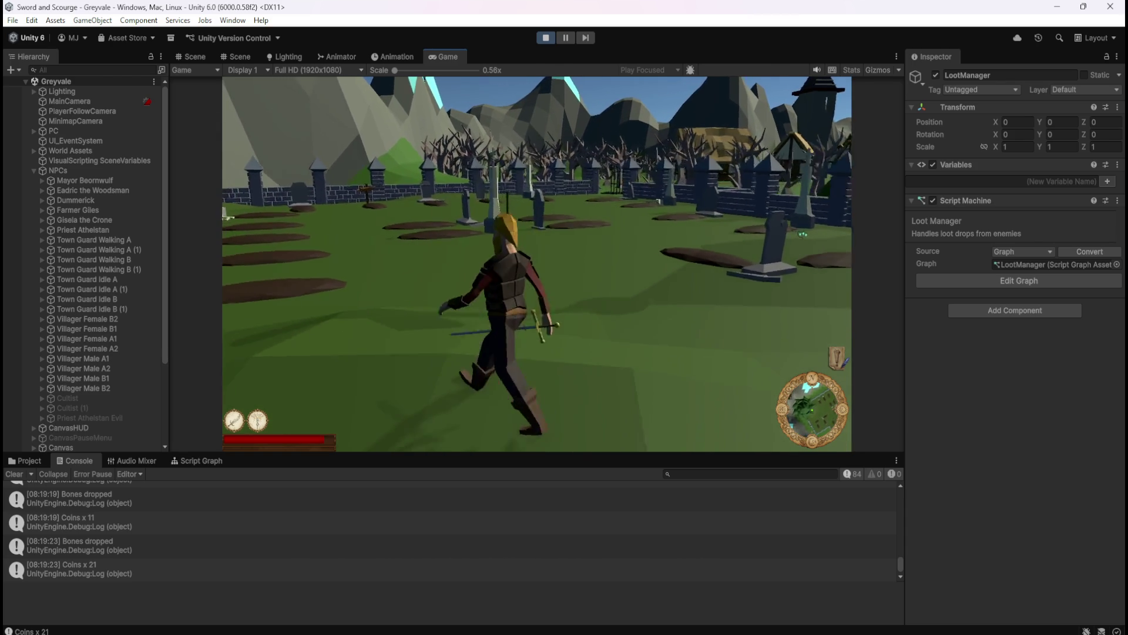
{"action": "key", "text": "s"}
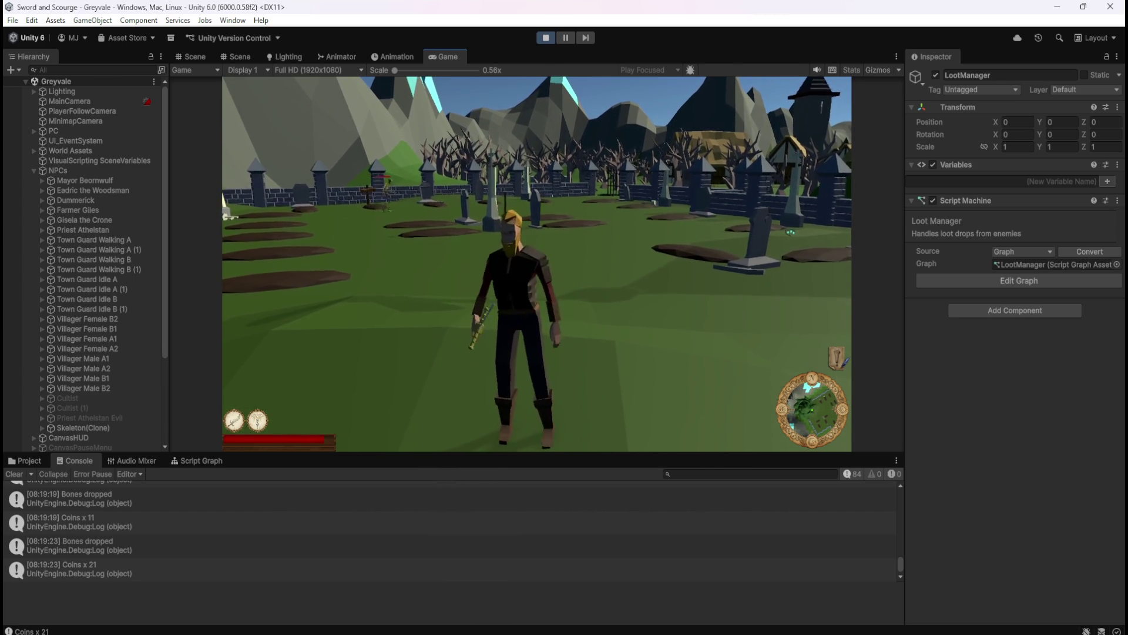
{"action": "key", "text": "w"}
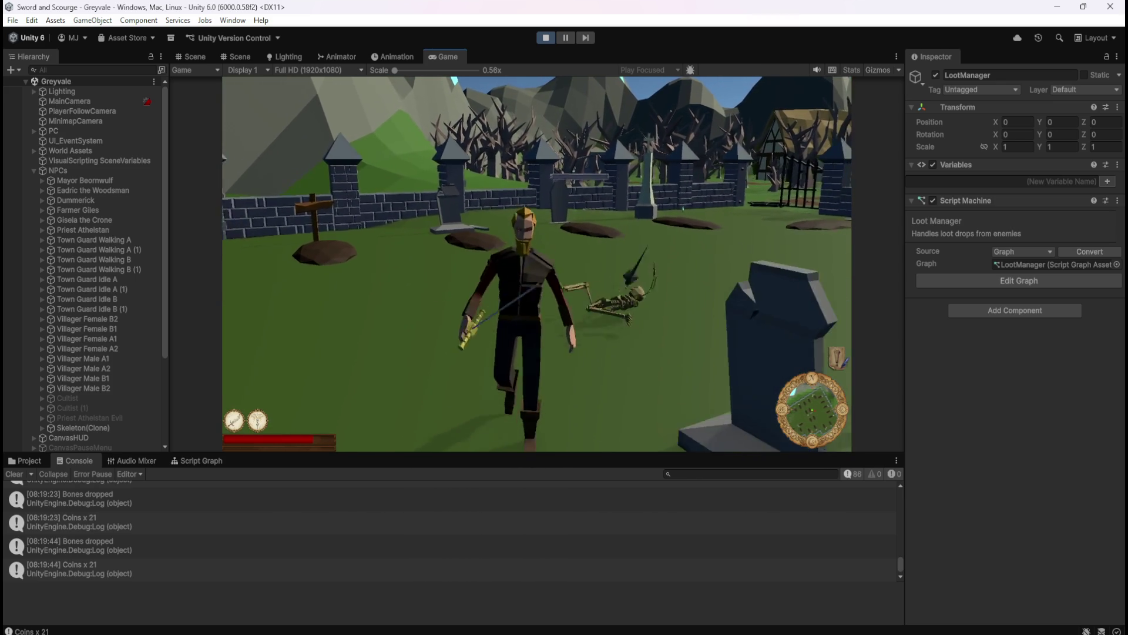
{"action": "key", "text": "d"}
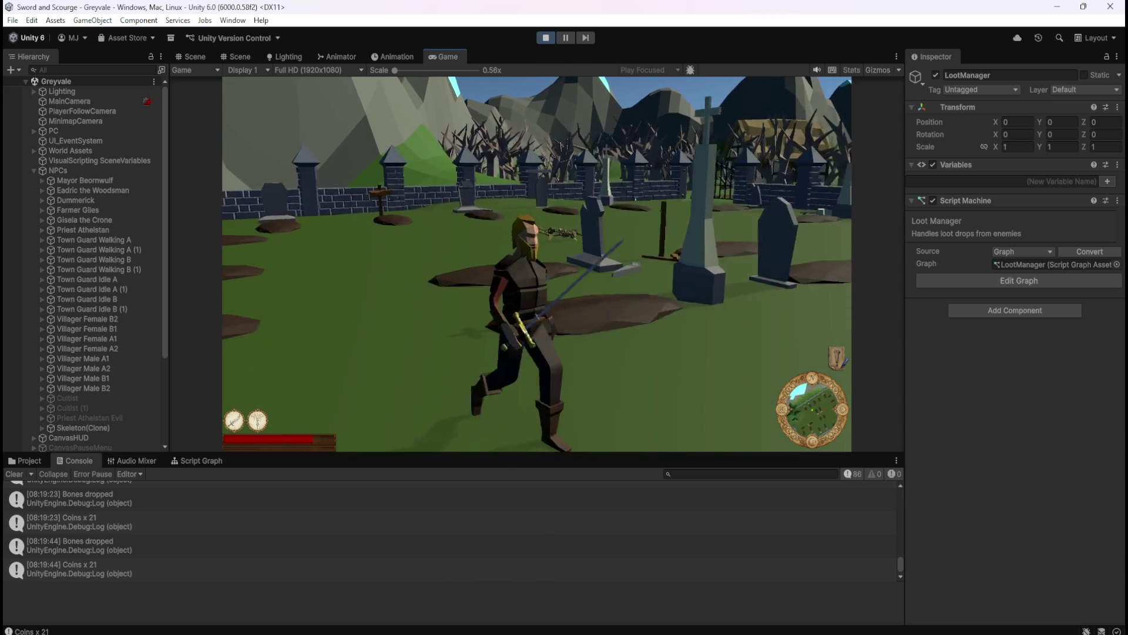
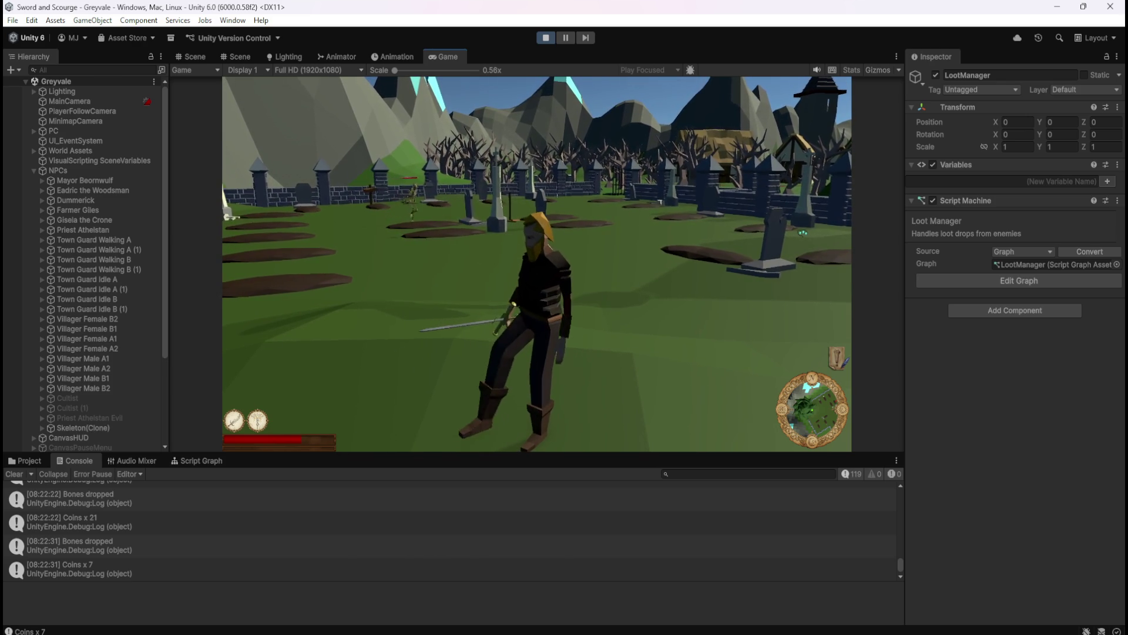
- Run the hero at the first skeleton and kill it with sword and special ability to test its loot drop
{"action": "key", "text": "w"}
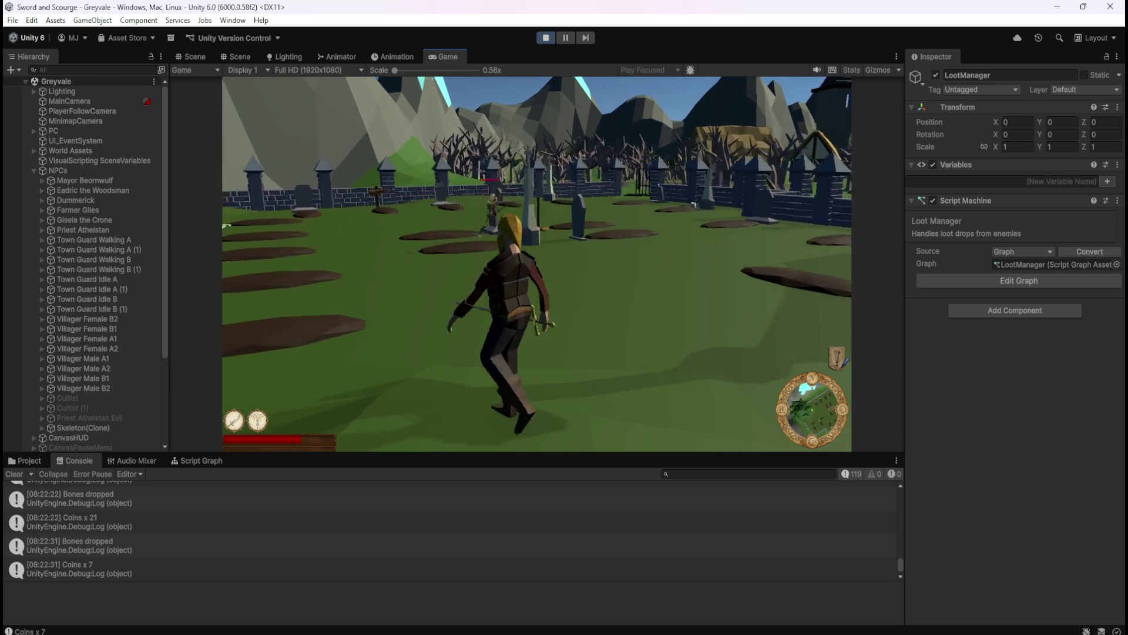
{"action": "key", "text": "w"}
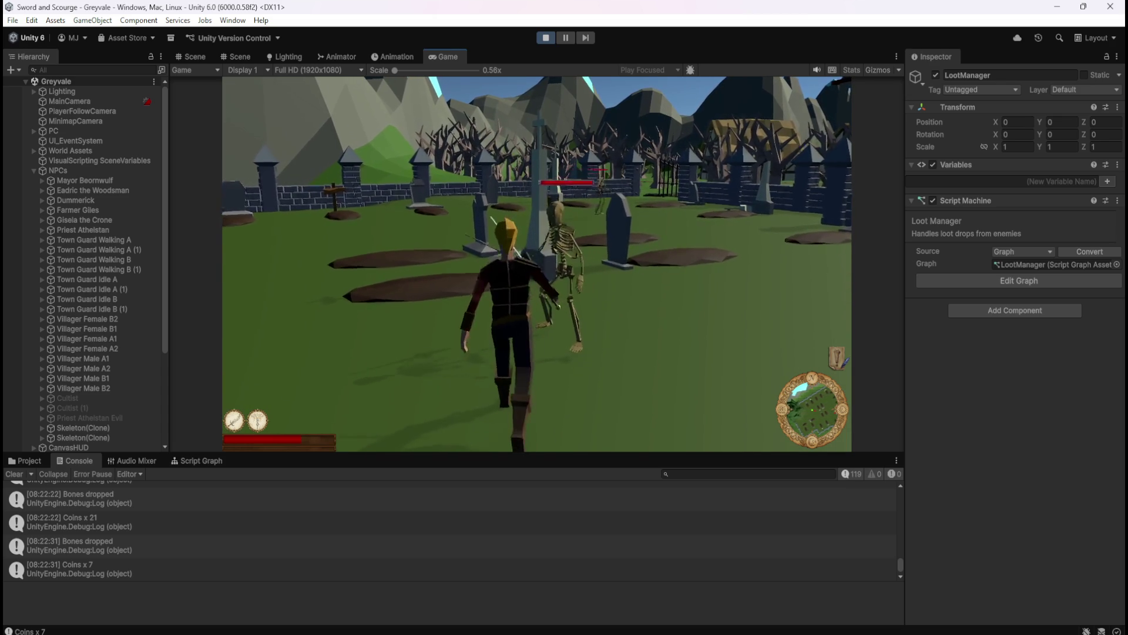
{"action": "key", "text": "w"}
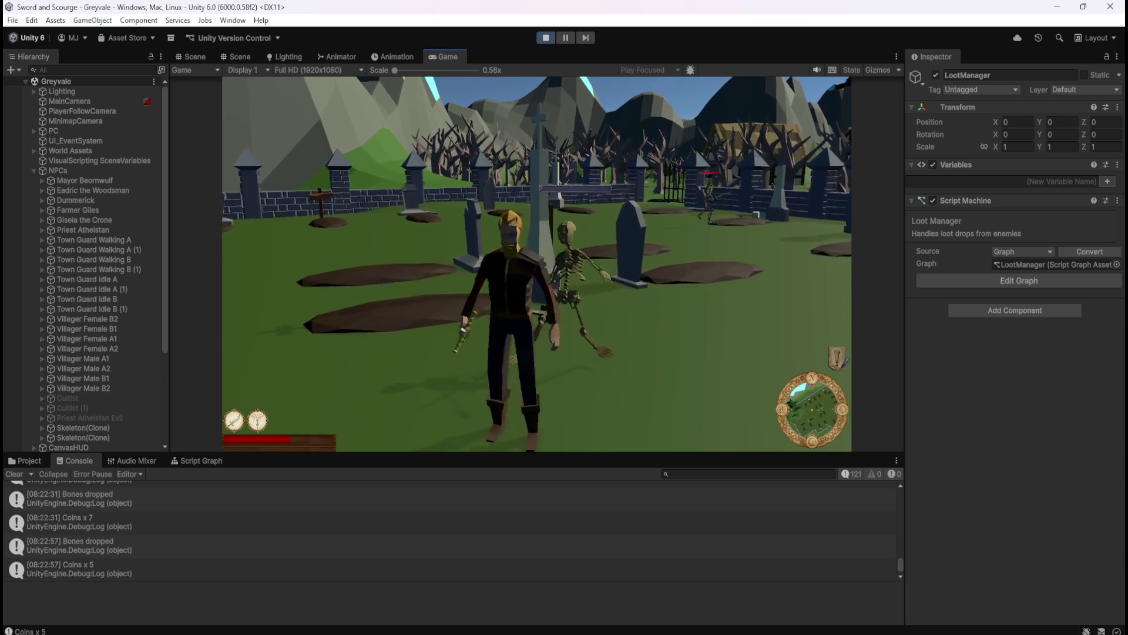
{"action": "key", "text": "w"}
{"action": "key", "text": "2"}
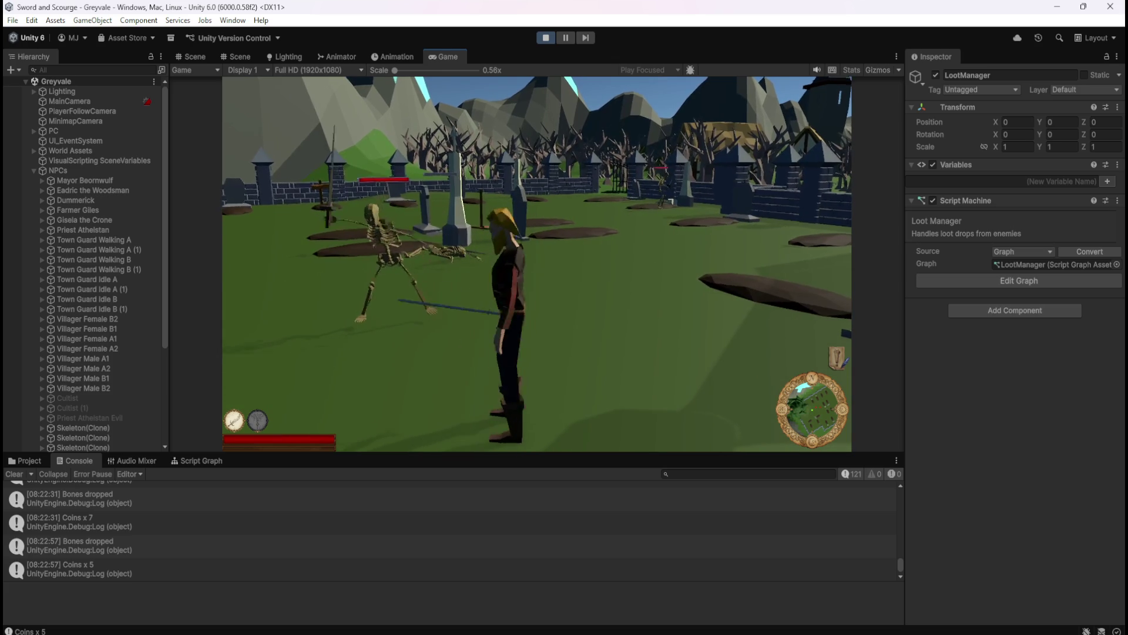
{"action": "key", "text": "w"}
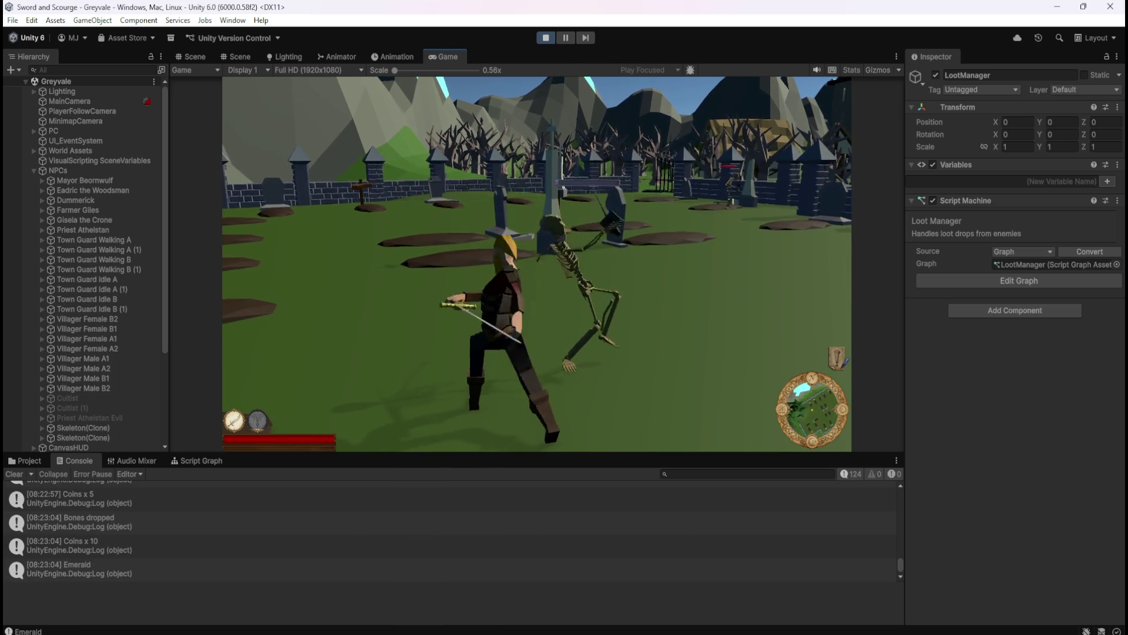
{"action": "key", "text": "s"}
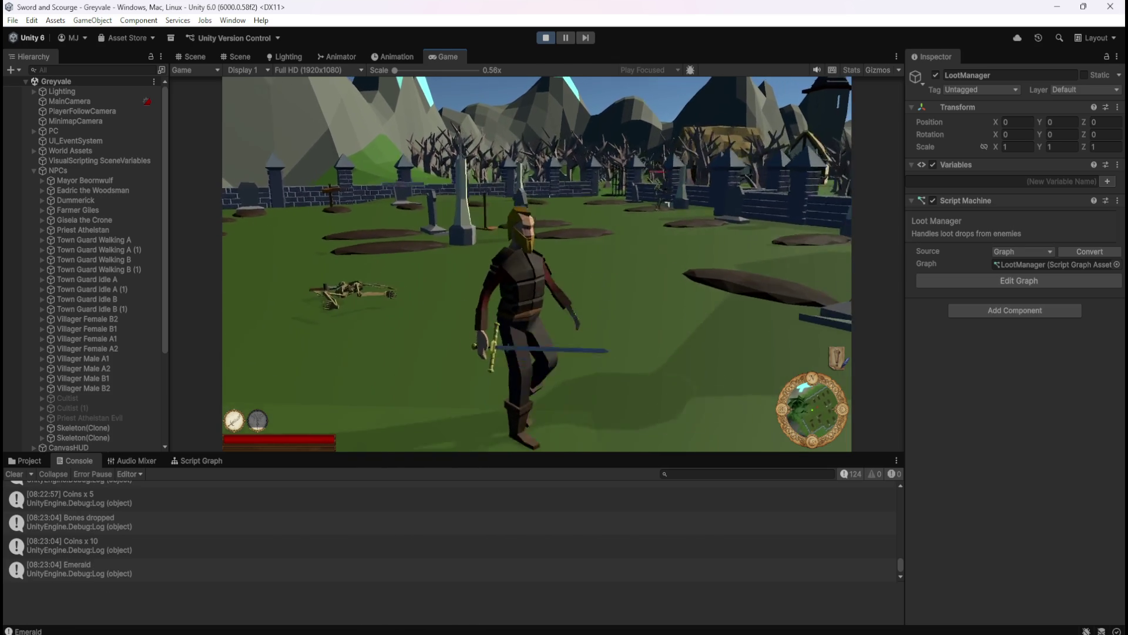
- Roam the graveyard and attack more skeletons among the gravestones to check their drops
{"action": "key", "text": "a"}
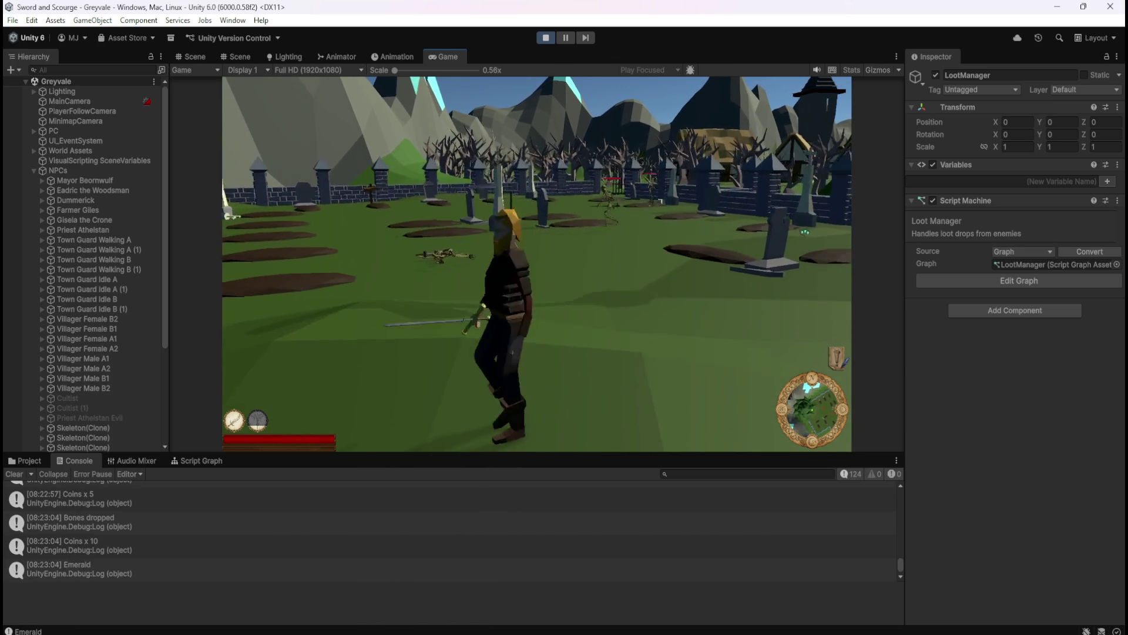
{"action": "key", "text": "w"}
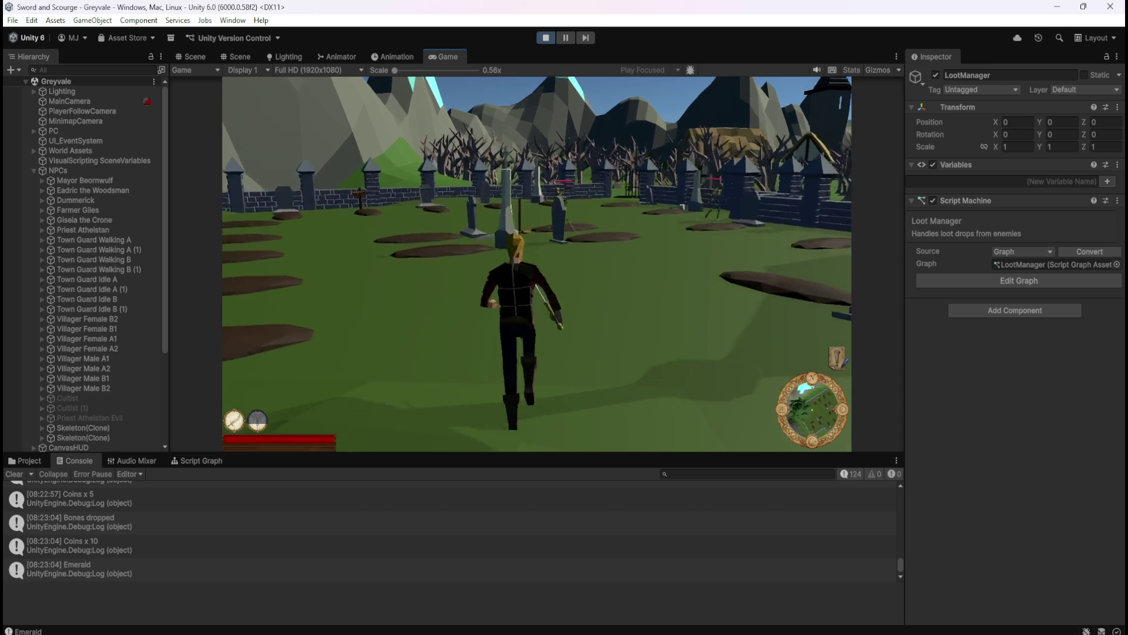
{"action": "key", "text": "w"}
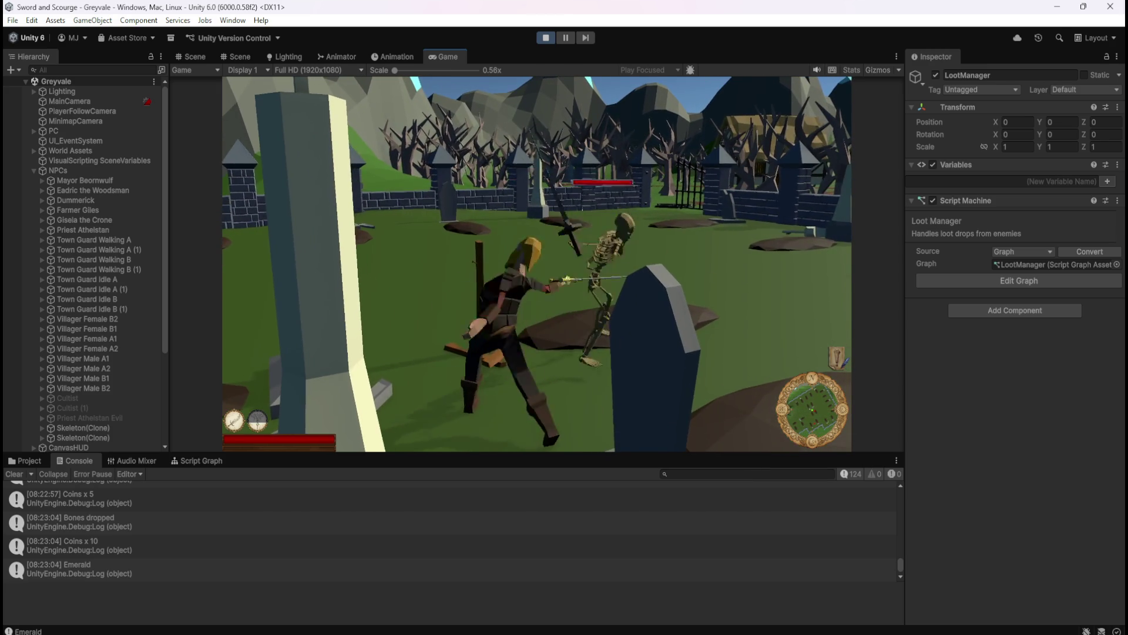
{"action": "key", "text": "s"}
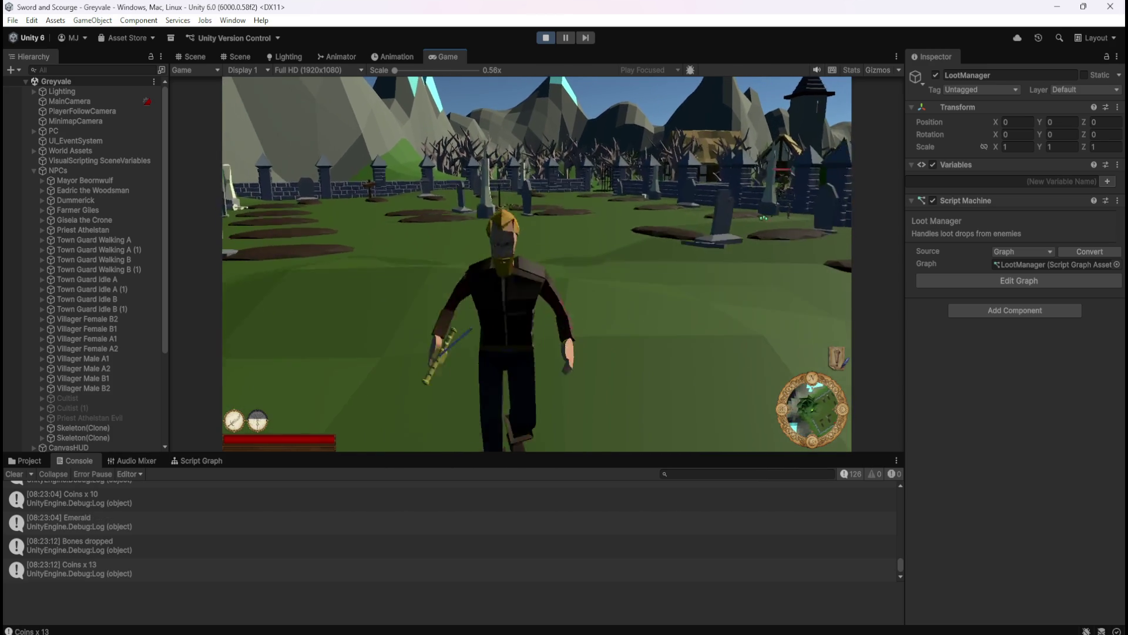
{"action": "key", "text": "w"}
{"action": "key", "text": "w"}
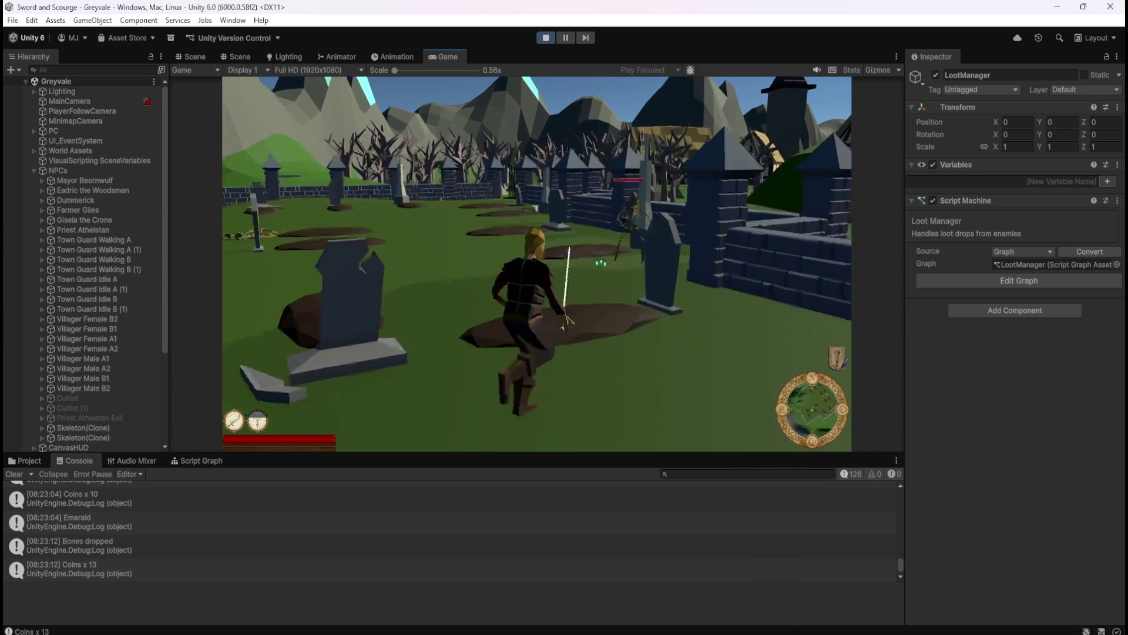
{"action": "key", "text": "w"}
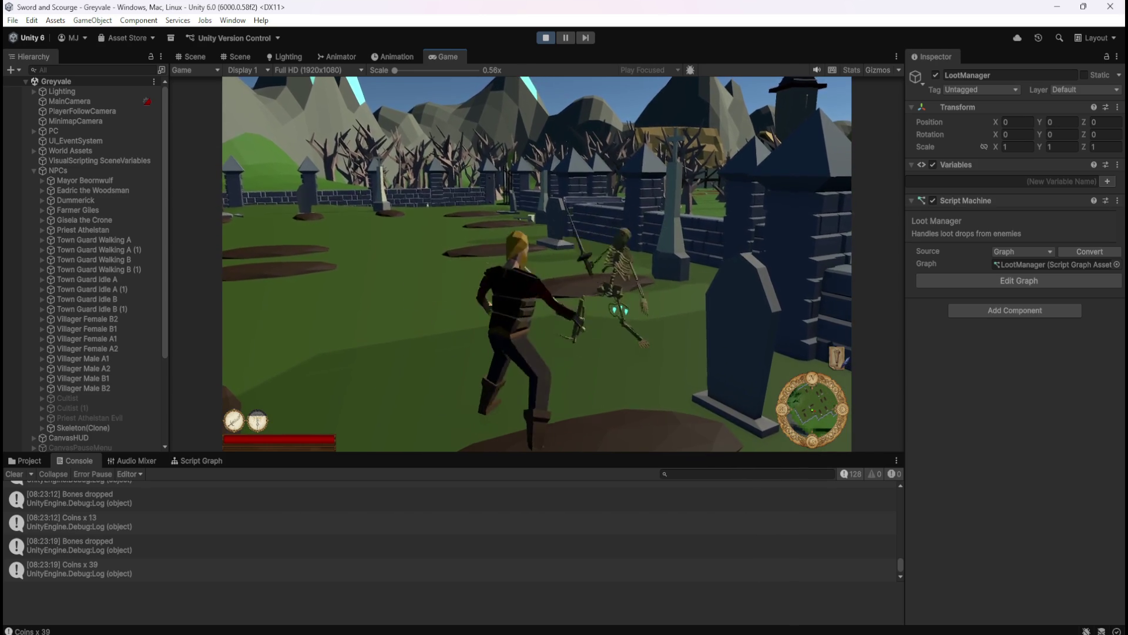
{"action": "key", "text": "s"}
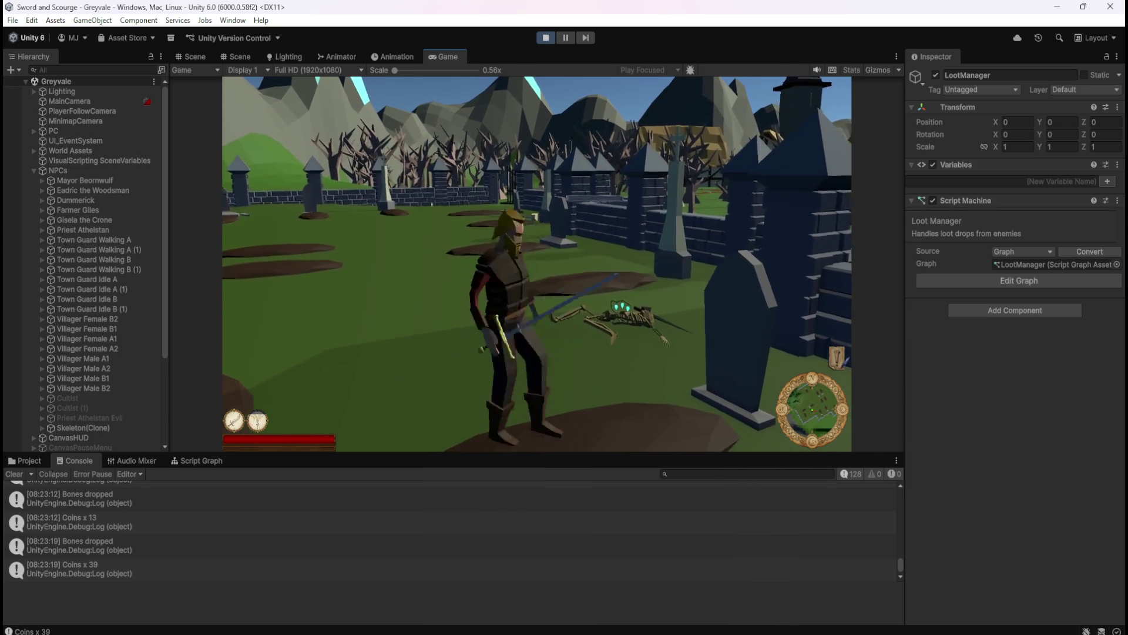
{"action": "key", "text": "a"}
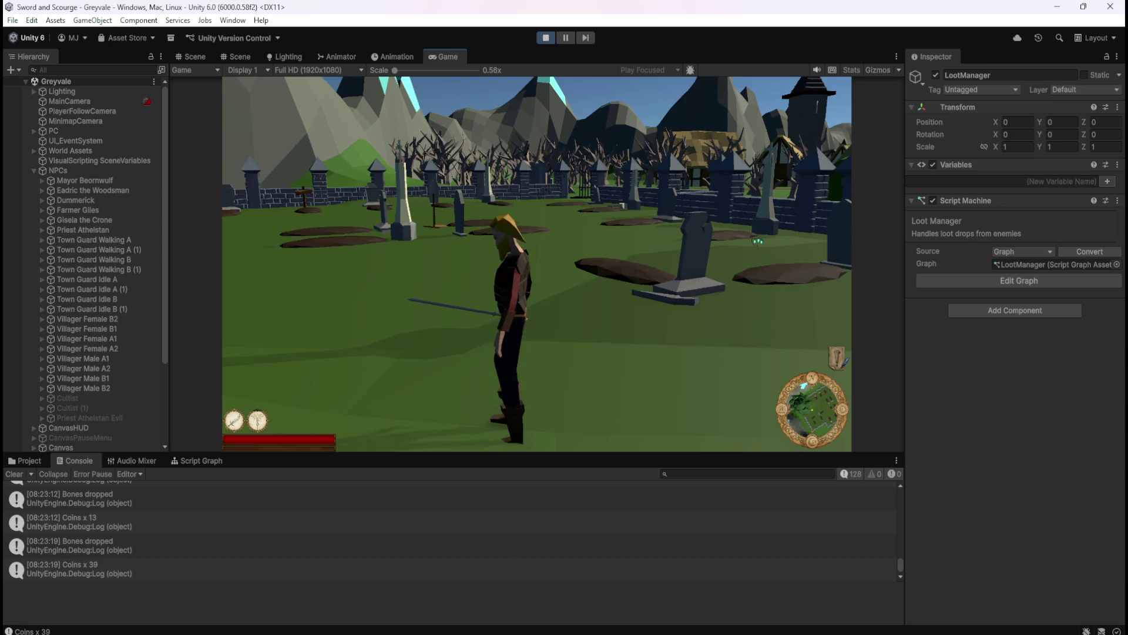
{"action": "key", "text": "w"}
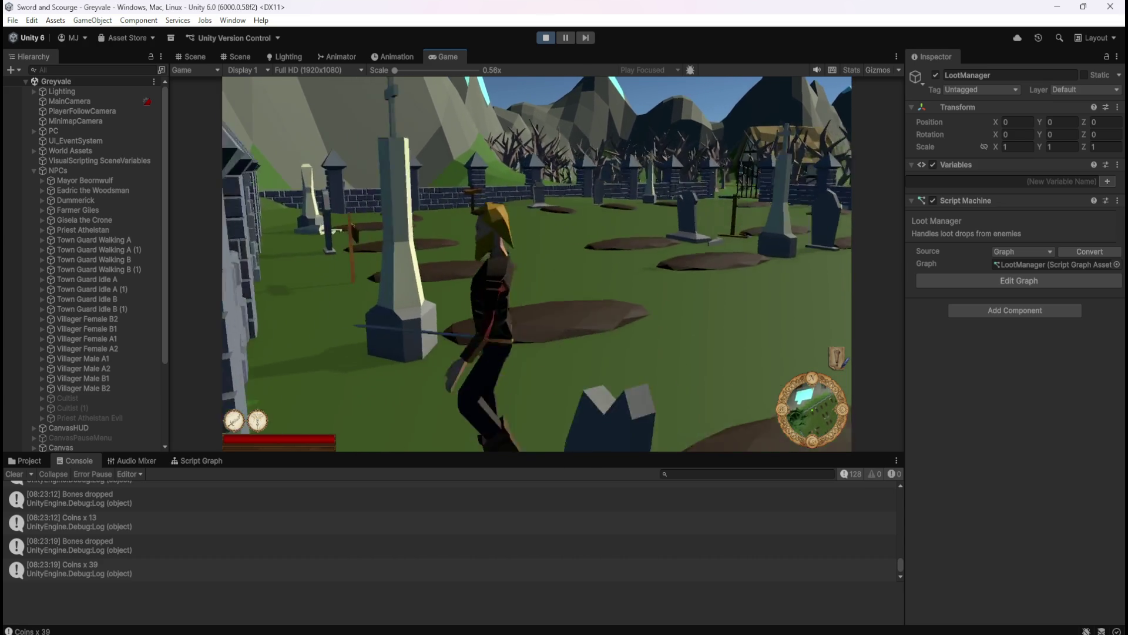
{"action": "key", "text": "a"}
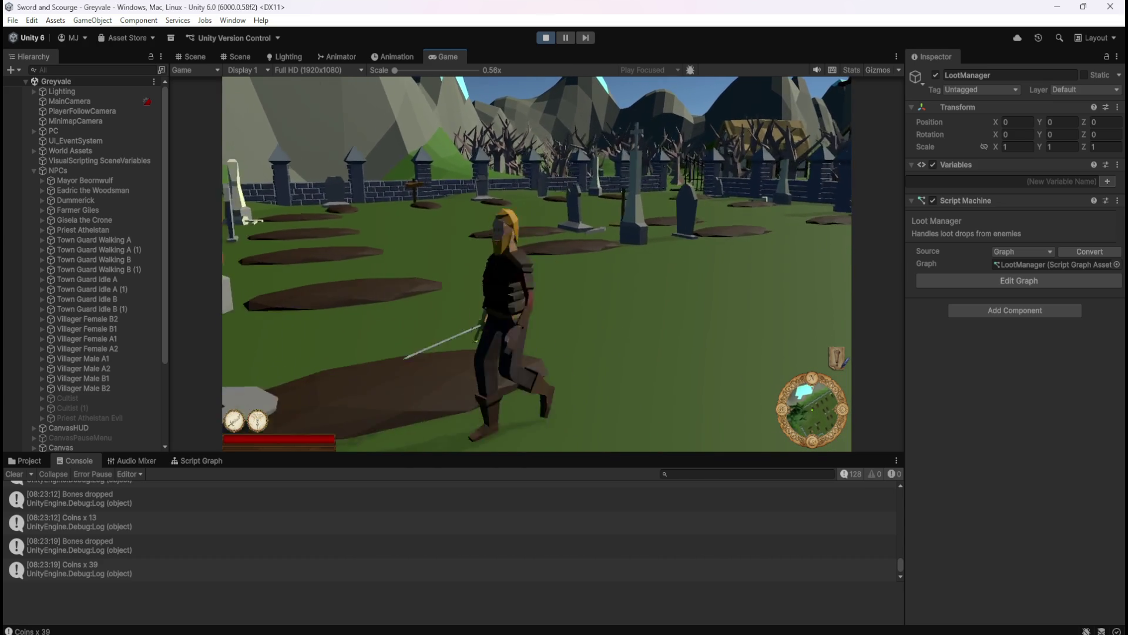
{"action": "key", "text": "w"}
{"action": "key", "text": "d"}
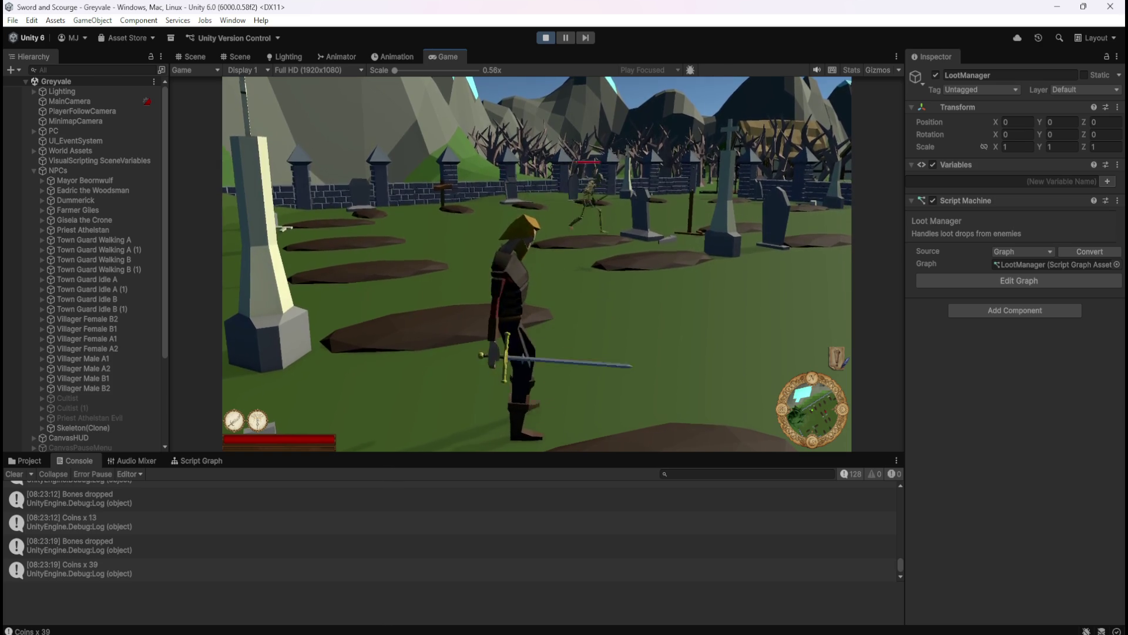
{"action": "key", "text": "w"}
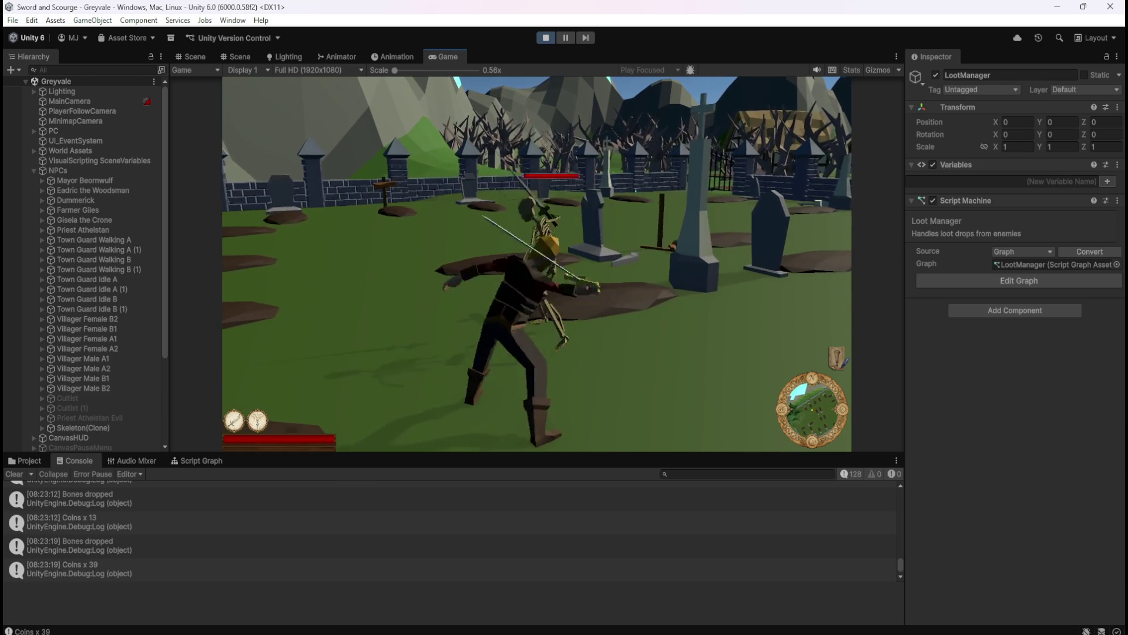
- Kill another skeleton to trigger its loot drop, then pause the game
{"action": "key", "text": "s"}
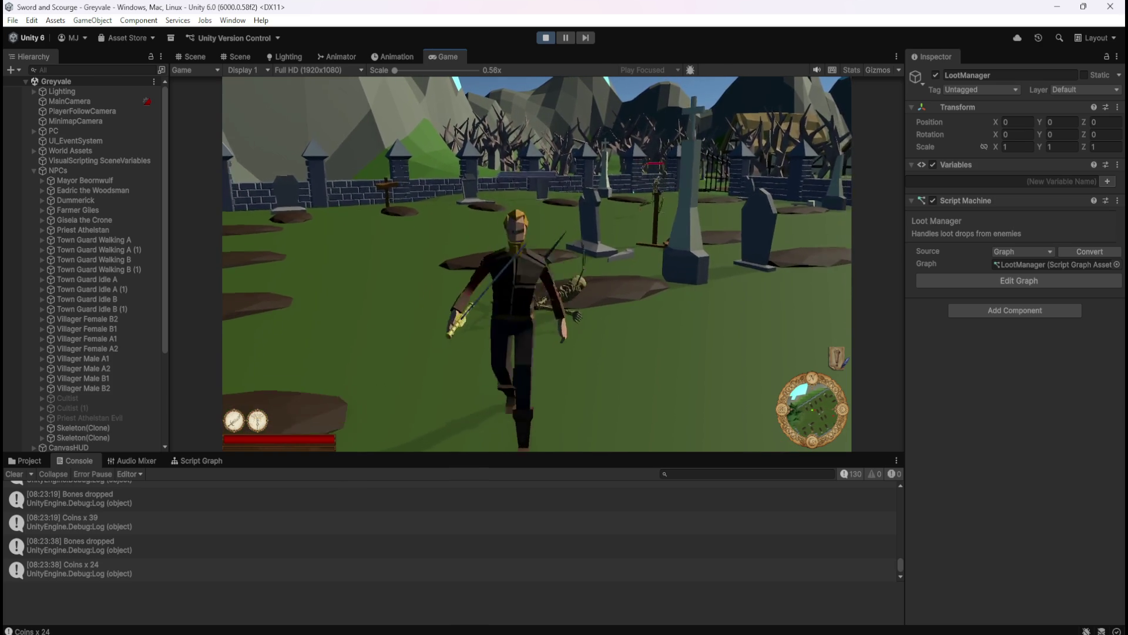
{"action": "key", "text": "a"}
{"action": "key", "text": "w"}
{"action": "key", "text": "w"}
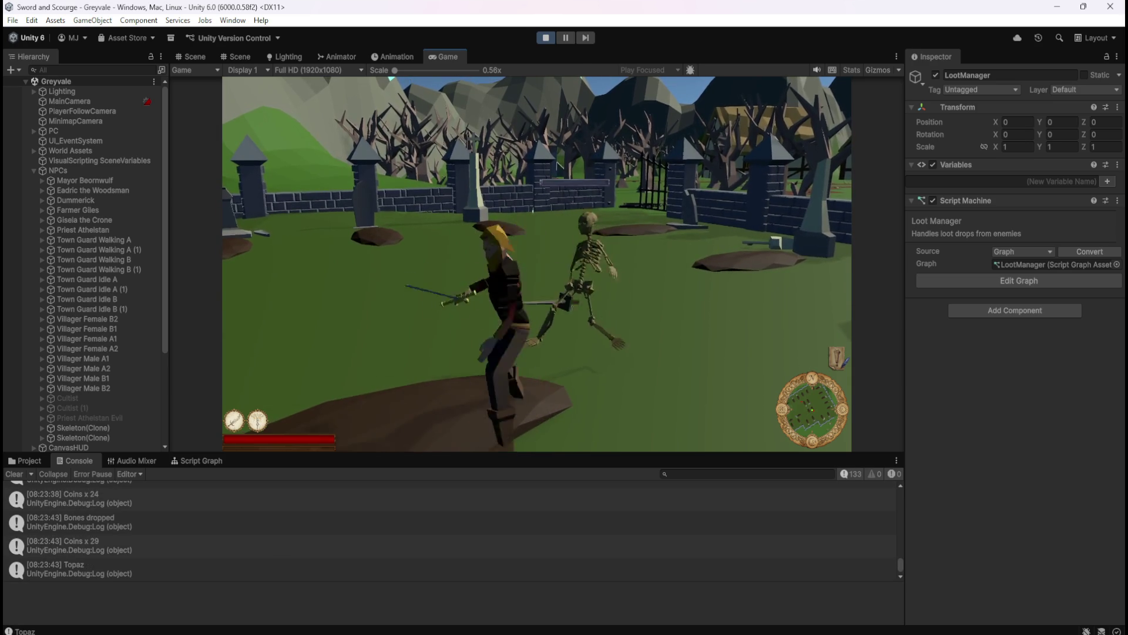
{"action": "key", "text": "w"}
{"action": "key", "text": "s"}
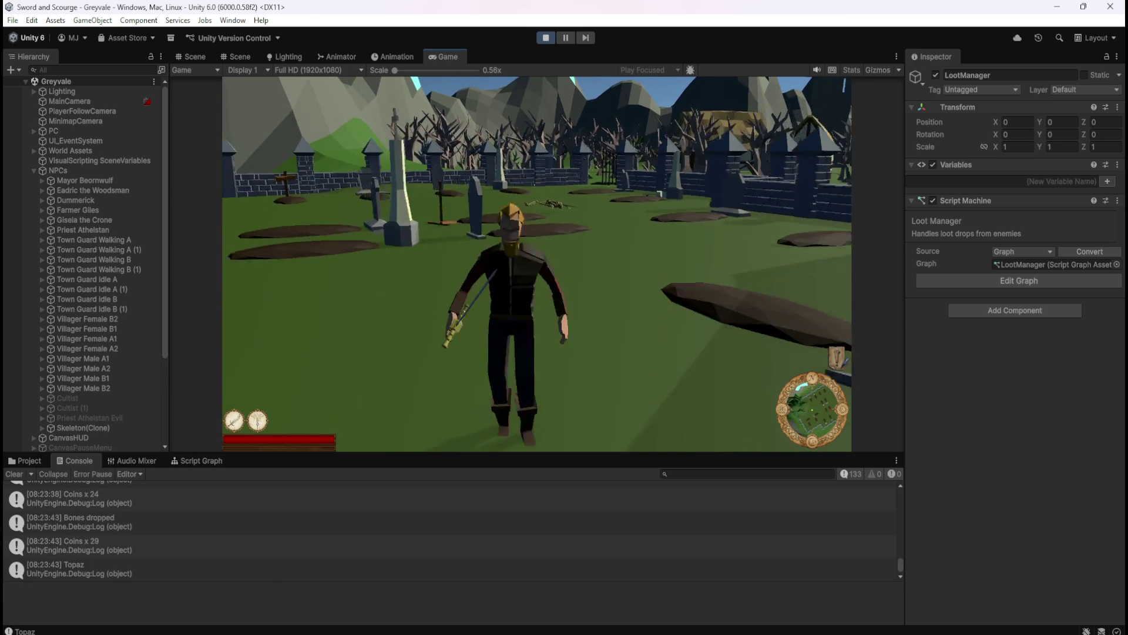
{"action": "key", "text": "s"}
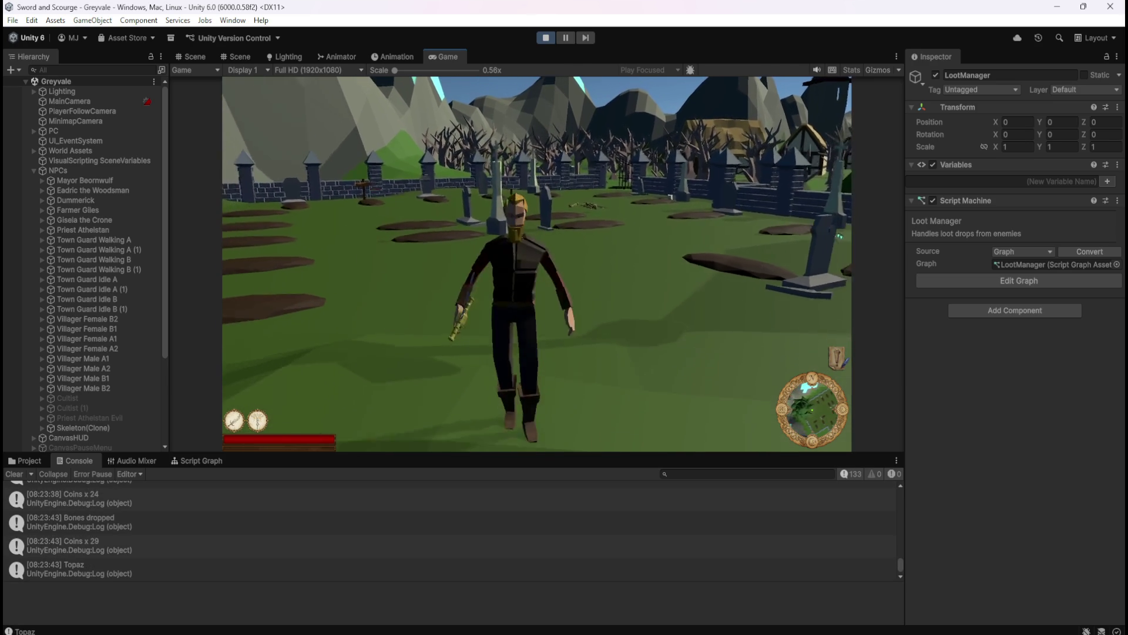
{"action": "key", "text": "a"}
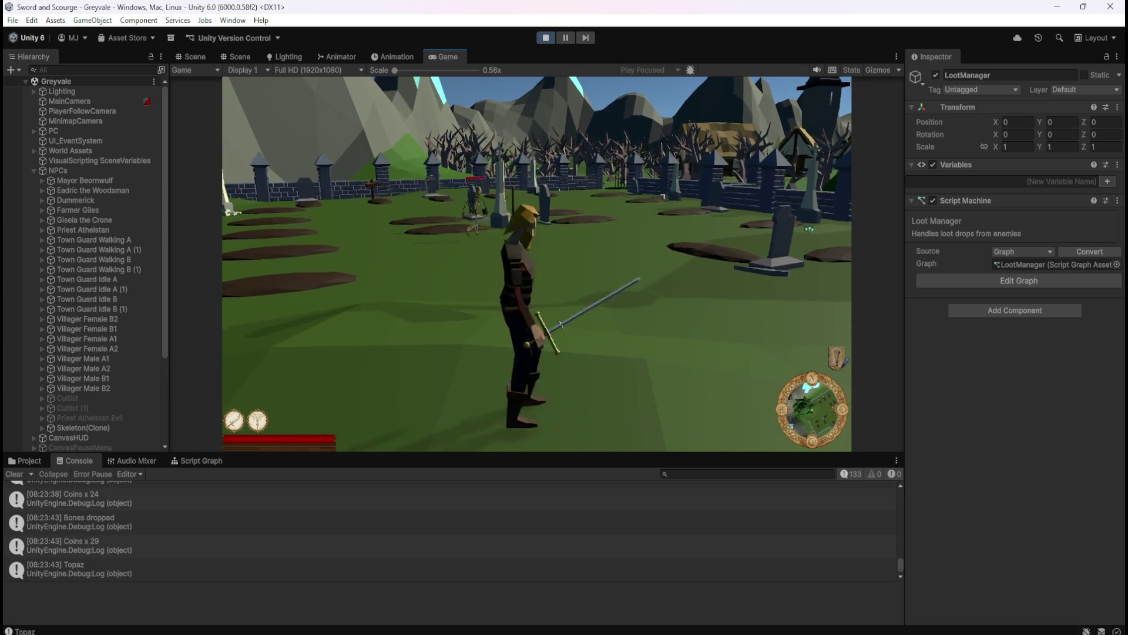
{"action": "key", "text": "w"}
{"action": "key", "text": "w"}
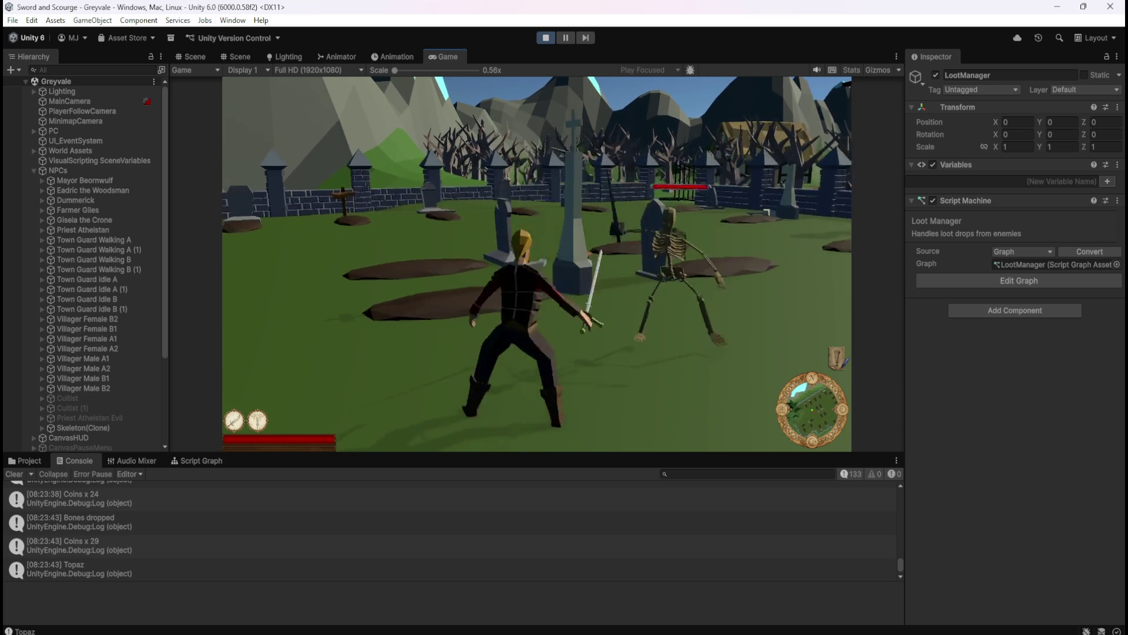
{"action": "key", "text": "w"}
{"action": "key", "text": "w"}
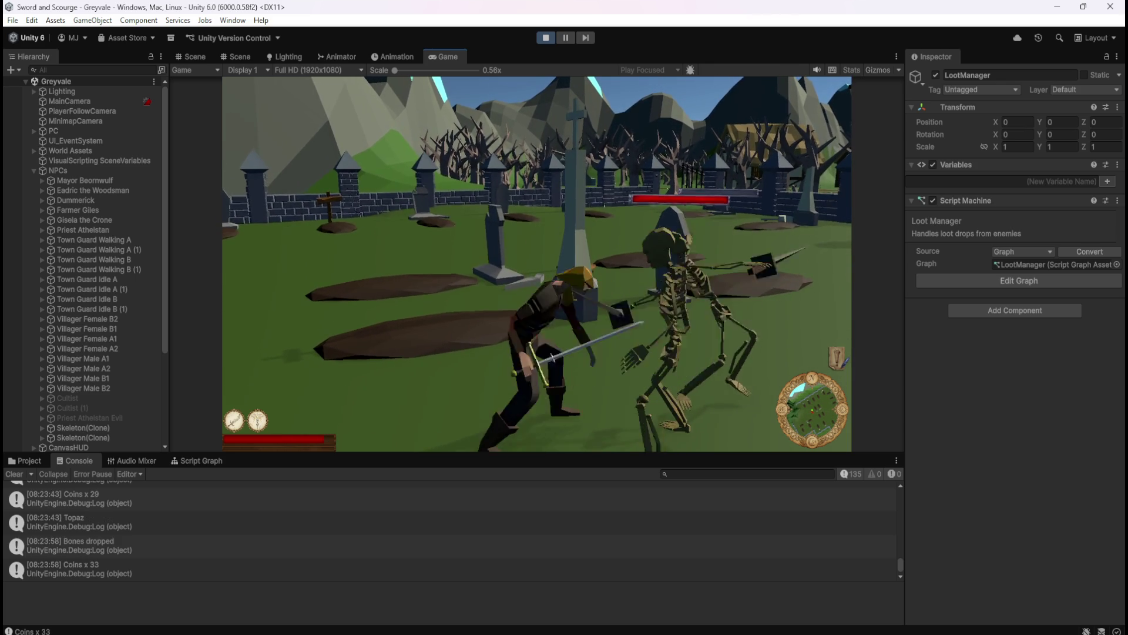
{"action": "key", "text": "space"}
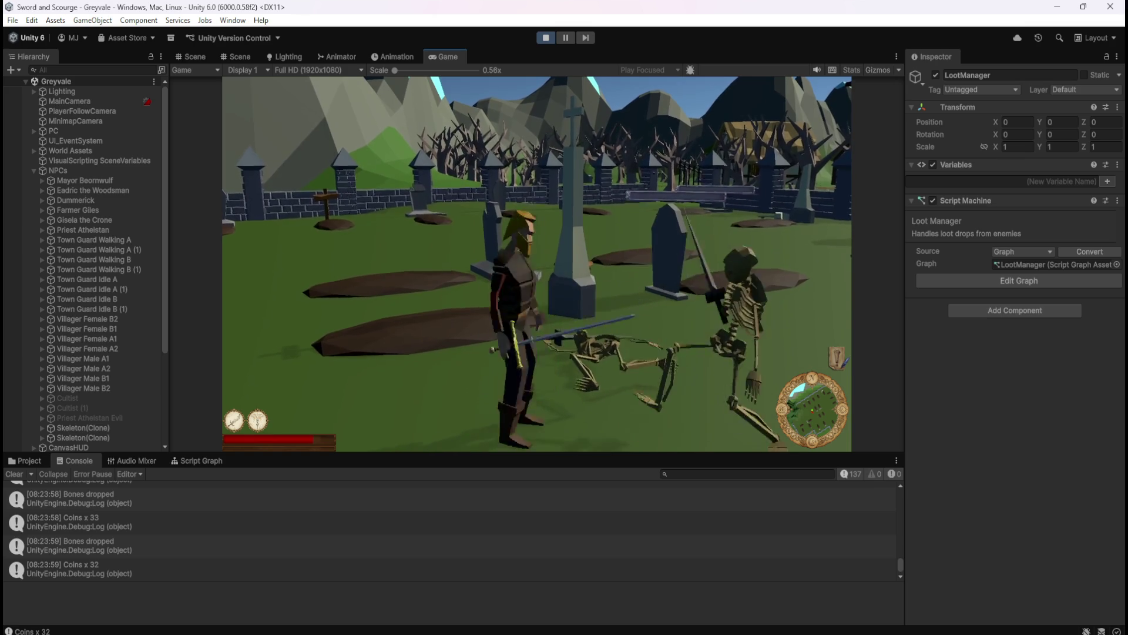
{"action": "key", "text": "s"}
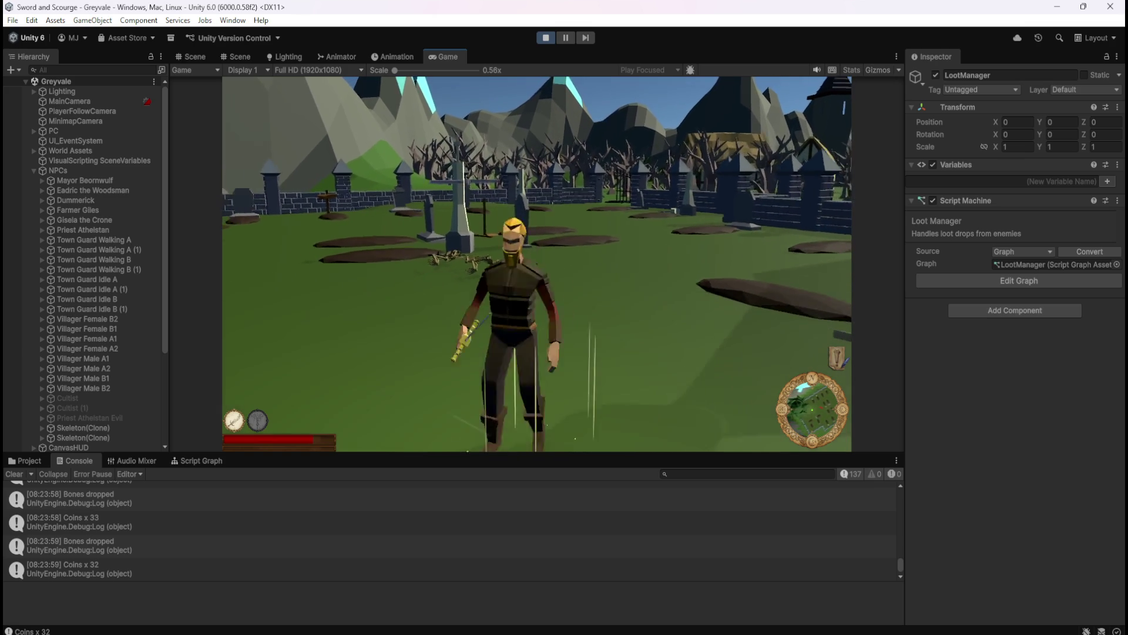
{"action": "key", "text": "Escape"}
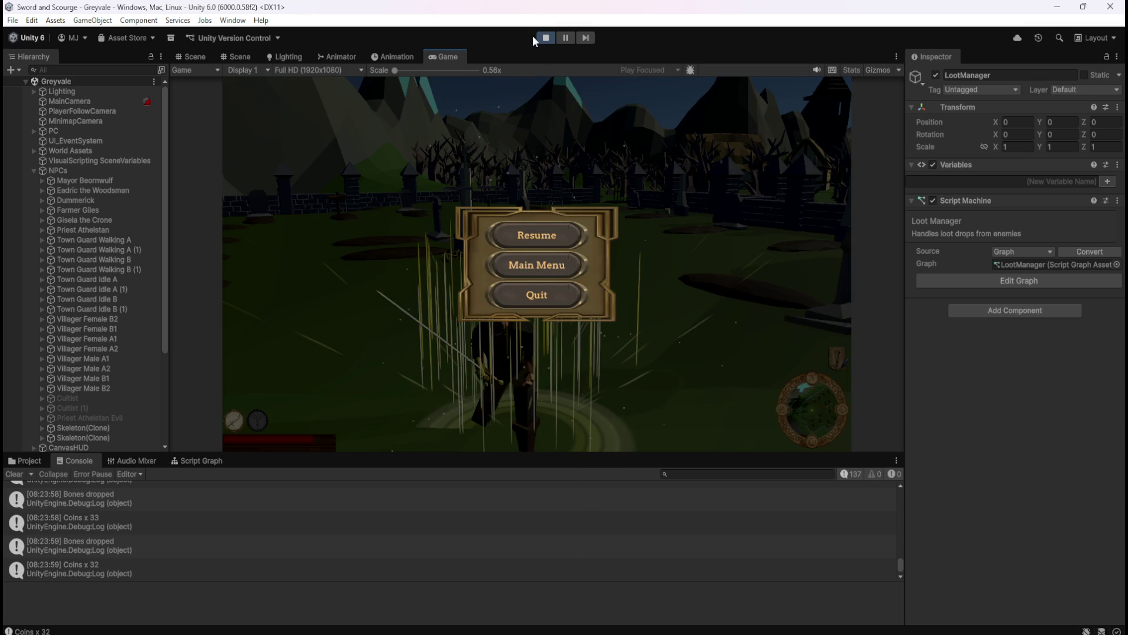
- Stop play mode and maximize the LootManager script graph to fill the editor
{"action": "left_click", "coordinate": [544, 36]}
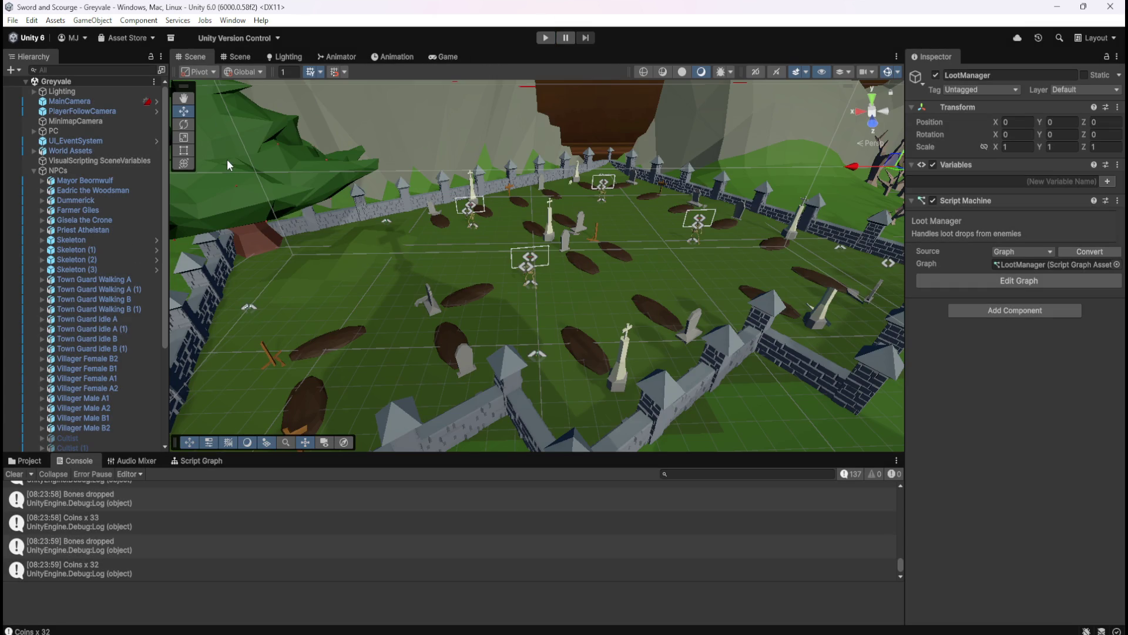
{"action": "left_click", "coordinate": [184, 462]}
{"action": "key", "text": "shift+space"}
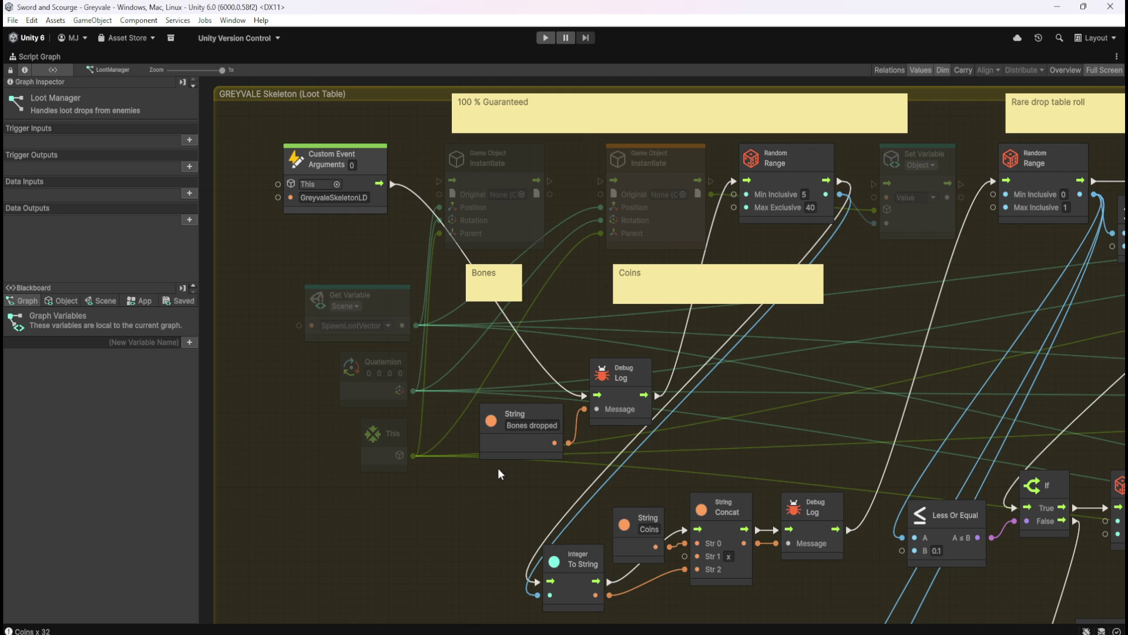
{"action": "scroll", "coordinate": [530, 429], "scroll_direction": "down", "scroll_amount": 1}
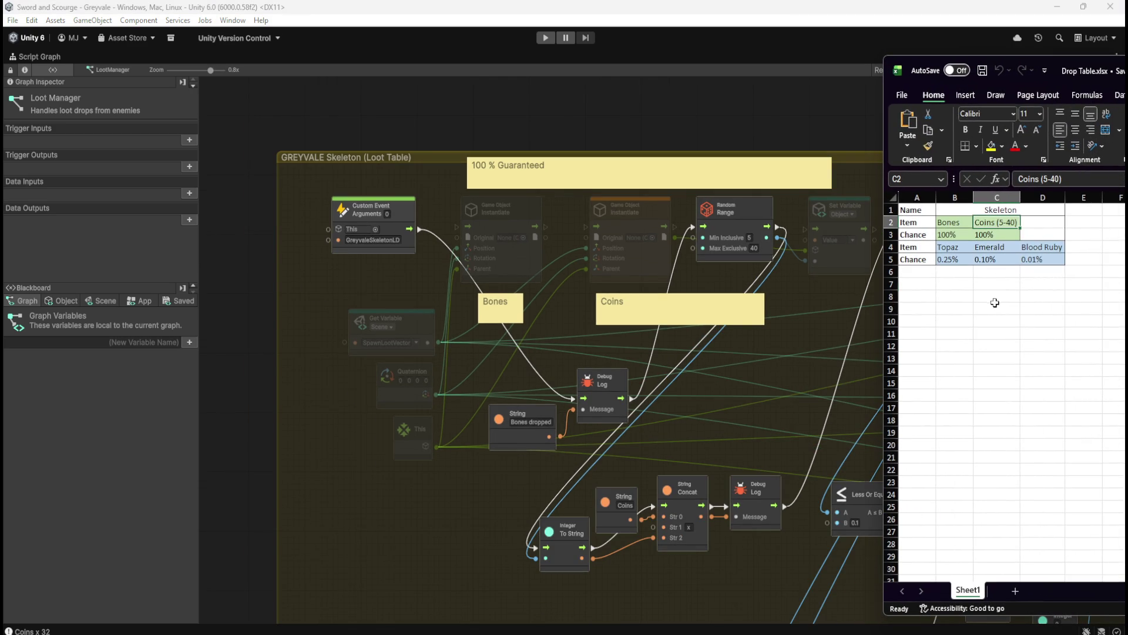
{"action": "left_click", "coordinate": [995, 302]}
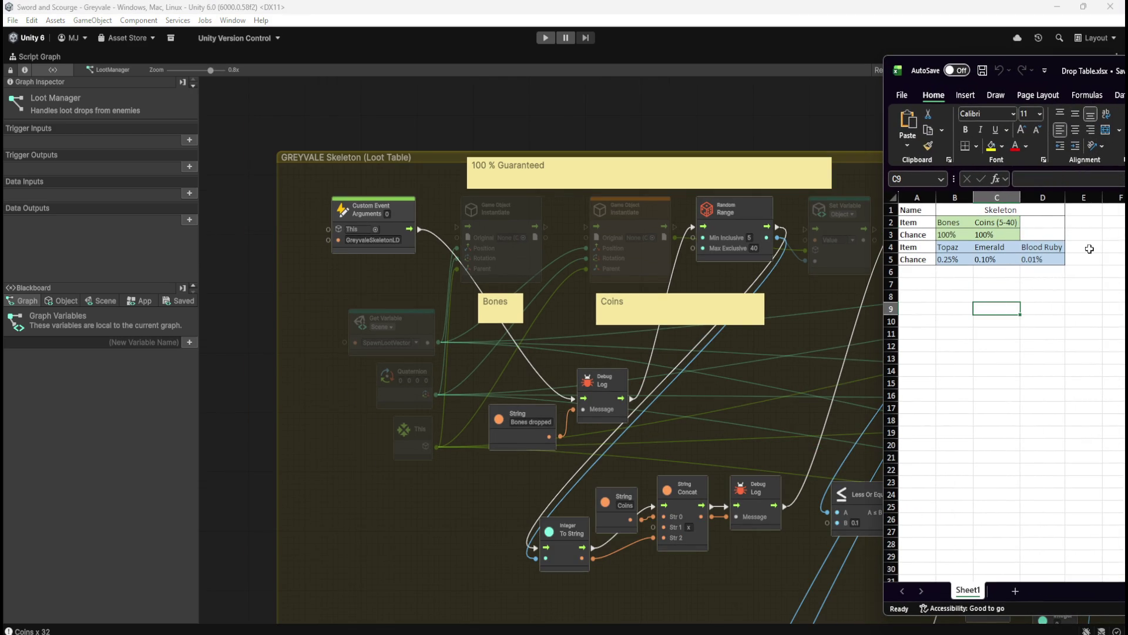
{"action": "left_click_drag", "start_coordinate": [949, 247], "coordinate": [1043, 259]}
{"action": "left_click", "coordinate": [1083, 260]}
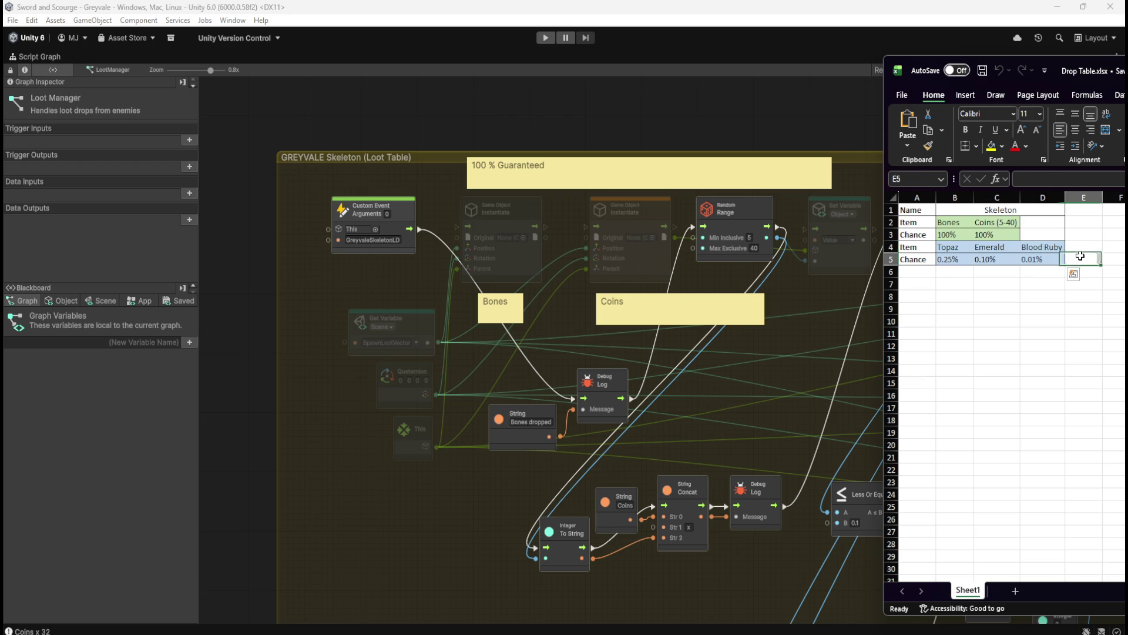
{"action": "left_click_drag", "start_coordinate": [947, 222], "coordinate": [999, 235]}
{"action": "left_click", "coordinate": [1081, 224]}
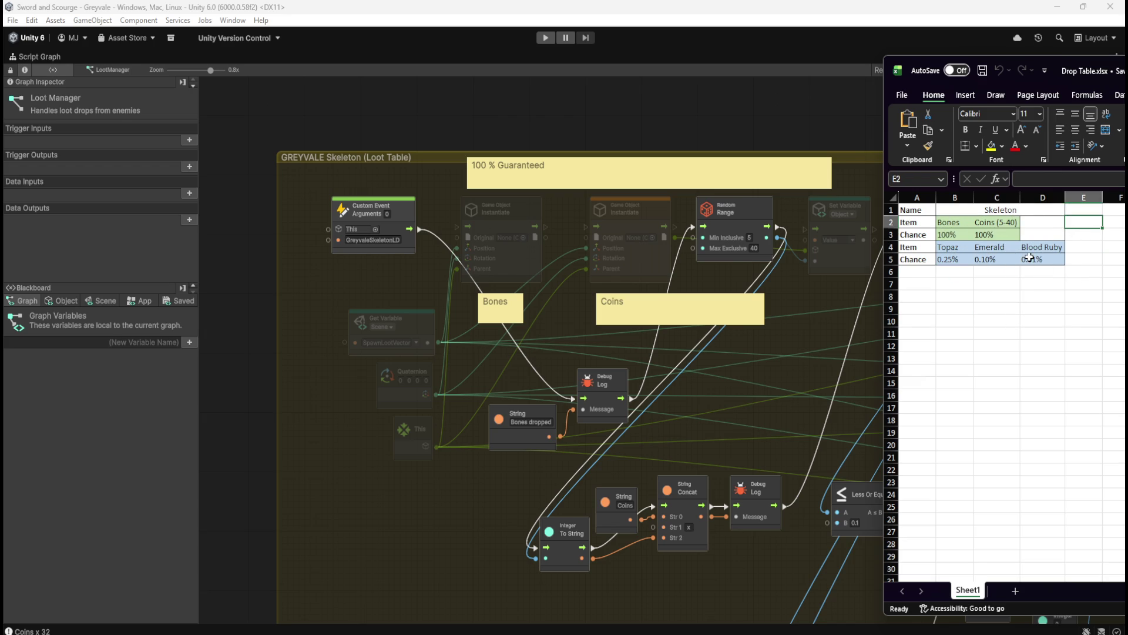
{"action": "left_click", "coordinate": [1034, 277]}
{"action": "left_click", "coordinate": [1040, 296]}
{"action": "left_click", "coordinate": [1031, 346]}
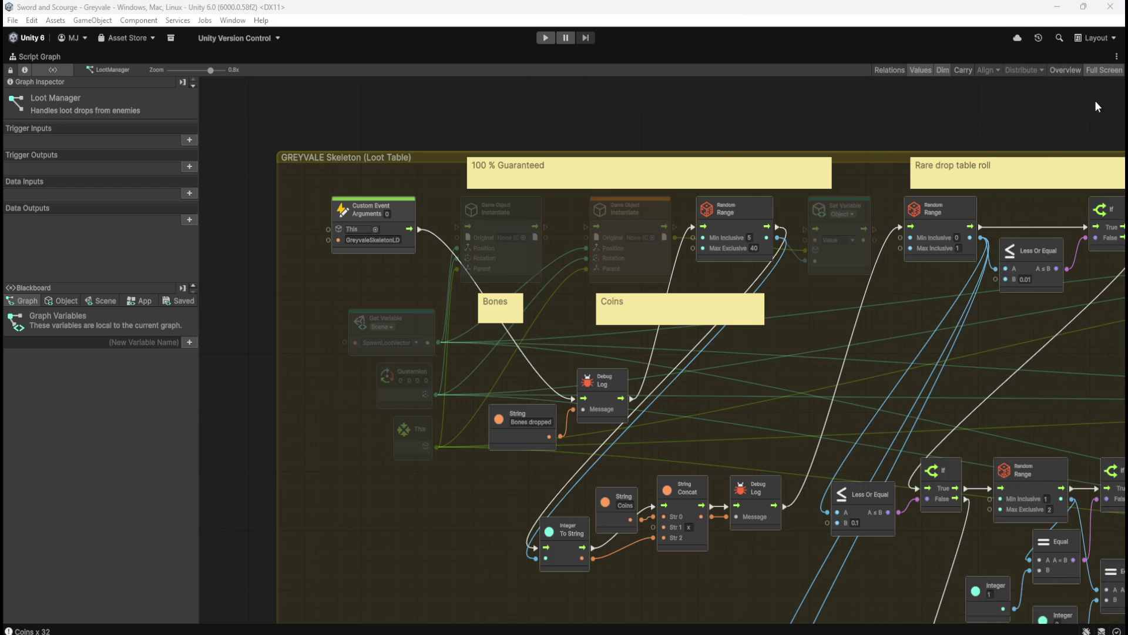
{"action": "scroll", "coordinate": [536, 300], "scroll_direction": "down", "scroll_amount": 5}
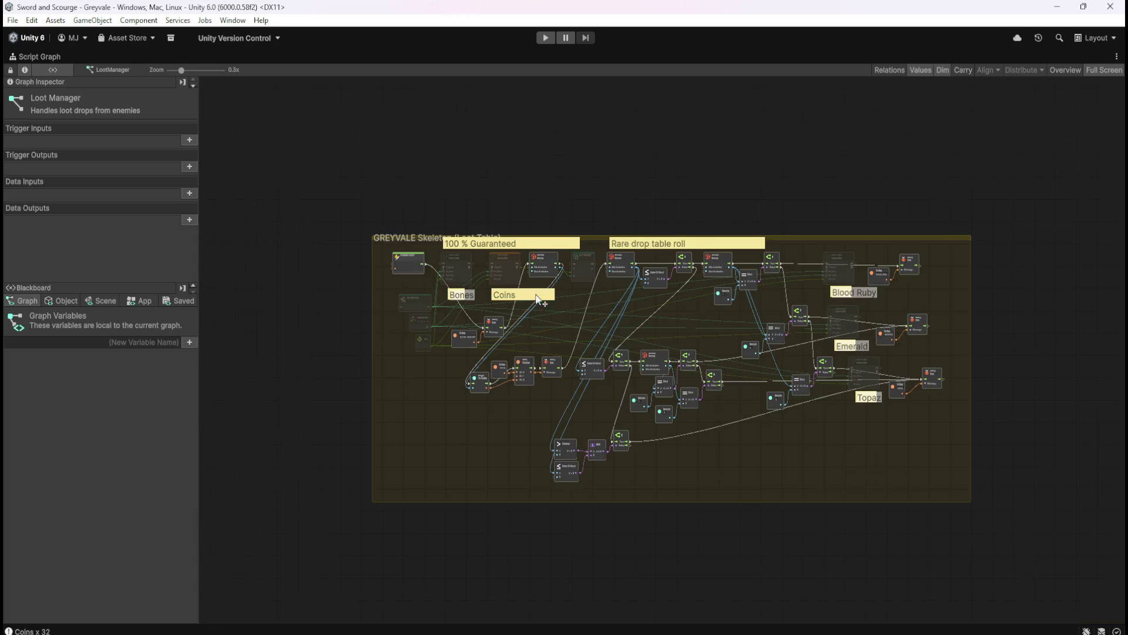
{"action": "scroll", "coordinate": [723, 376], "scroll_direction": "up", "scroll_amount": 1}
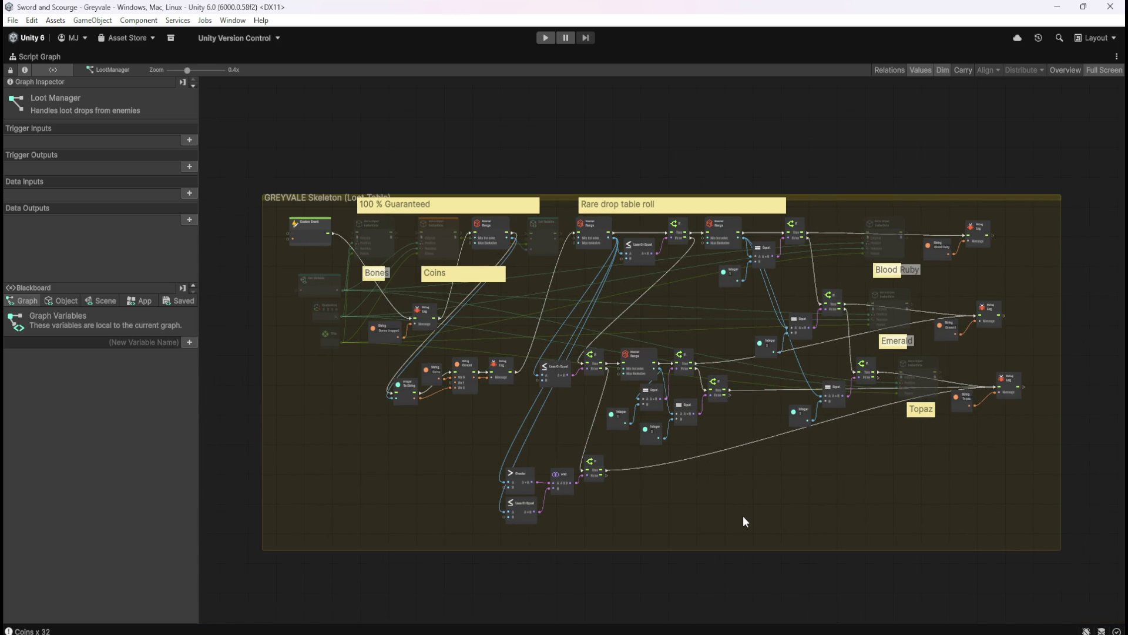
{"action": "mouse_move", "coordinate": [379, 418]}
{"action": "left_mouse_down"}
{"action": "mouse_move", "coordinate": [480, 377]}
{"action": "mouse_move", "coordinate": [502, 353]}
{"action": "left_mouse_up"}
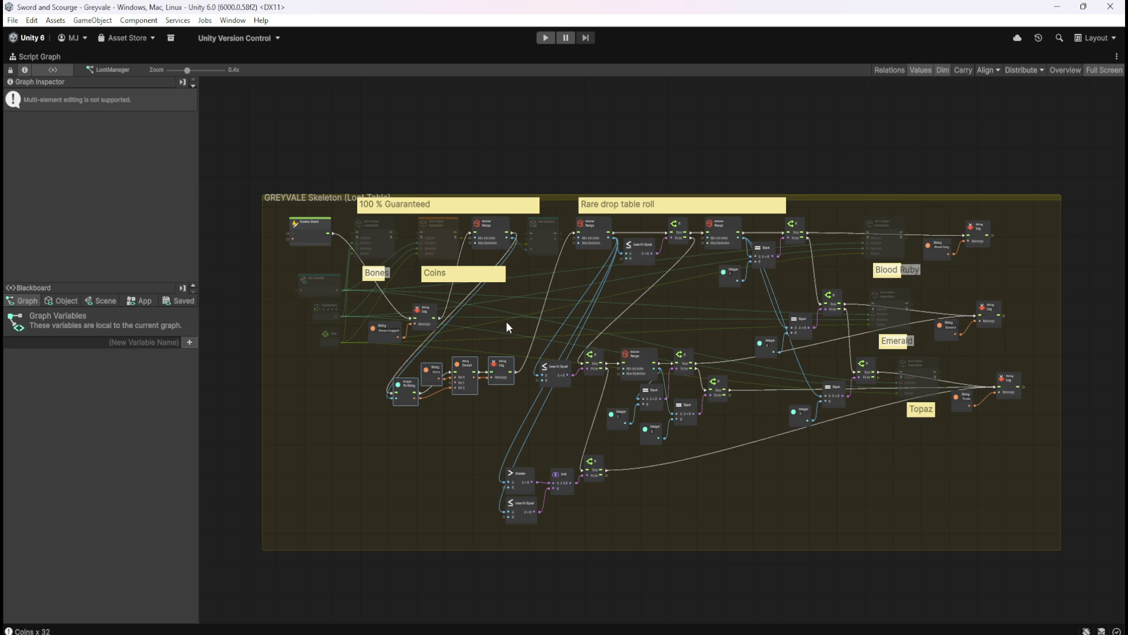
{"action": "left_click", "coordinate": [941, 450]}
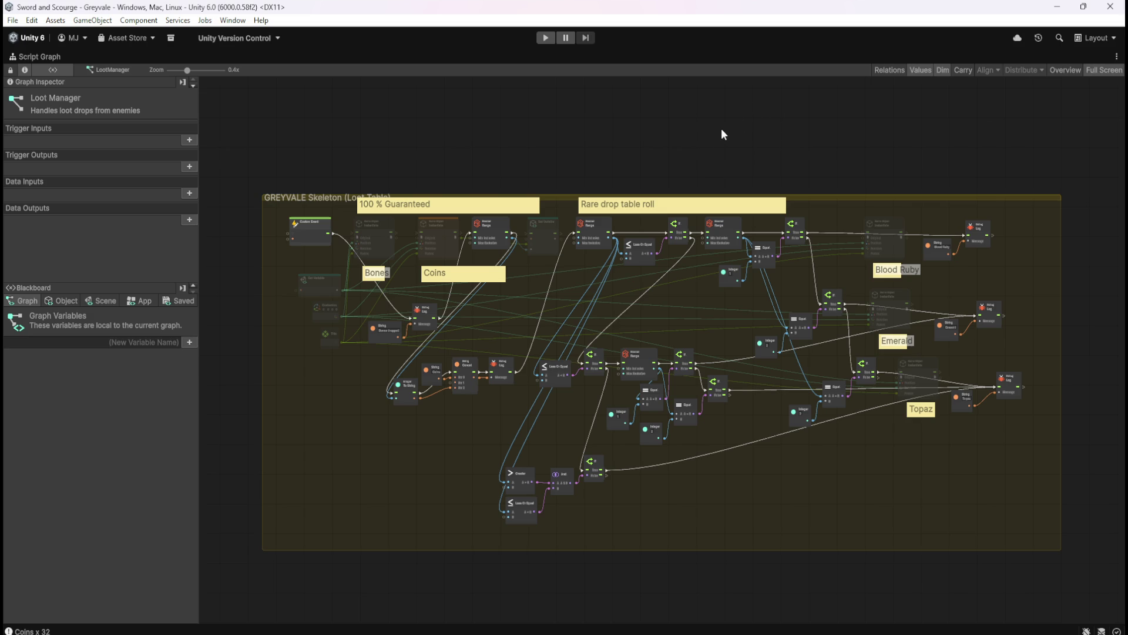
{"action": "scroll", "coordinate": [815, 403], "scroll_direction": "up", "scroll_amount": 1}
{"action": "left_click_drag", "start_coordinate": [391, 466], "coordinate": [550, 481]}
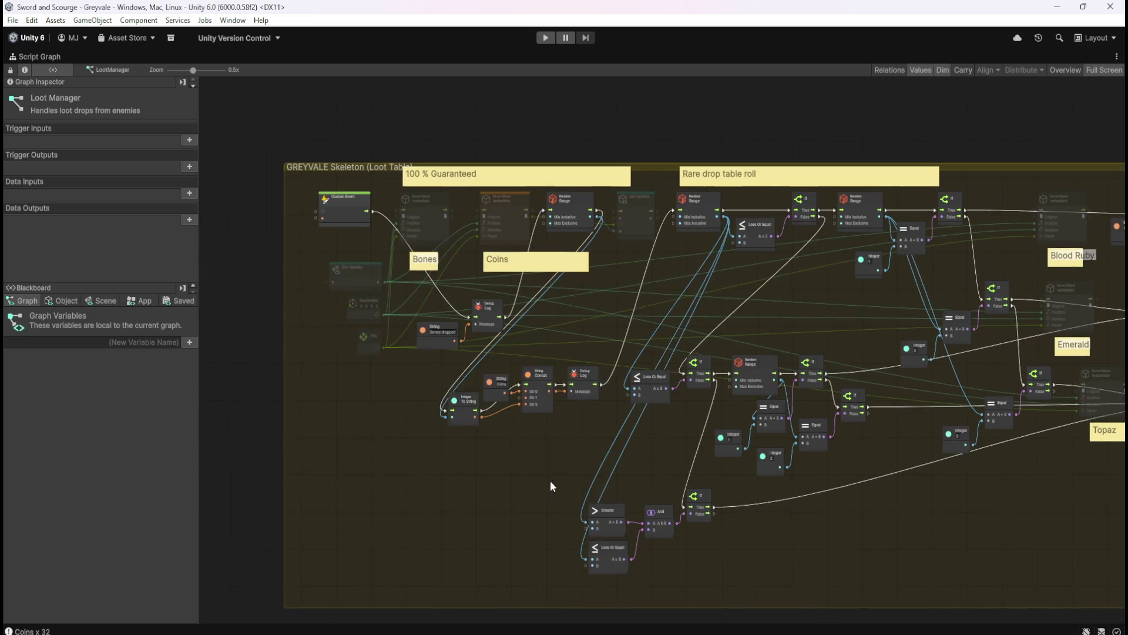
{"action": "scroll", "coordinate": [516, 430], "scroll_direction": "up", "scroll_amount": 2}
{"action": "mouse_move", "coordinate": [876, 527]}
{"action": "left_mouse_down"}
{"action": "mouse_move", "coordinate": [778, 544]}
{"action": "mouse_move", "coordinate": [838, 526]}
{"action": "mouse_move", "coordinate": [537, 504]}
{"action": "mouse_move", "coordinate": [552, 483]}
{"action": "mouse_move", "coordinate": [940, 494]}
{"action": "left_mouse_up"}
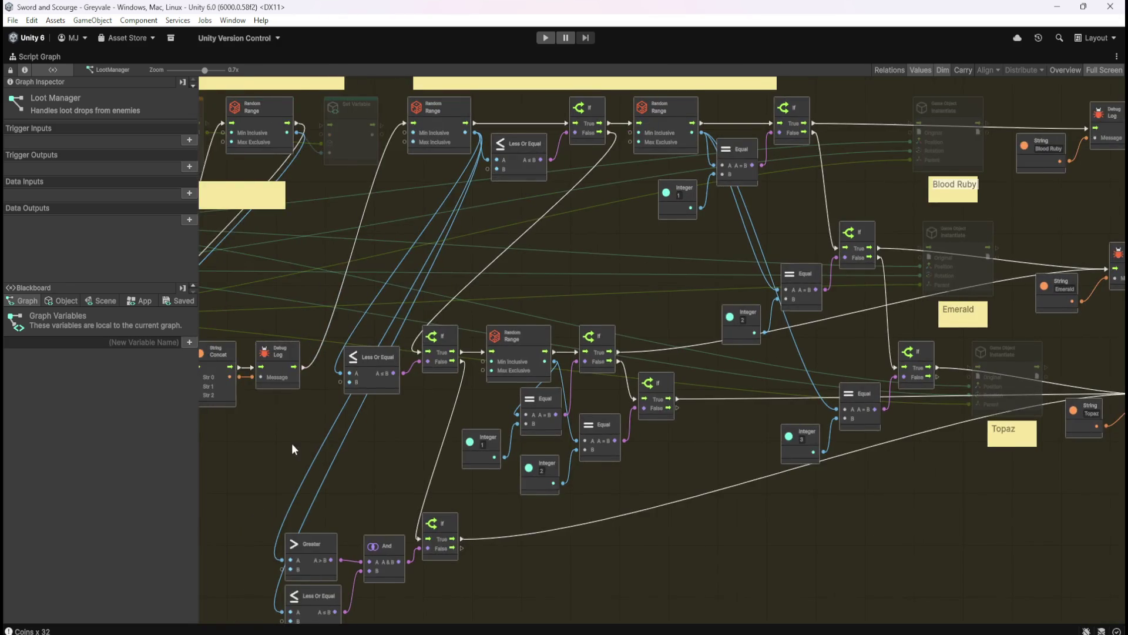
{"action": "left_click_drag", "start_coordinate": [506, 458], "coordinate": [672, 447]}
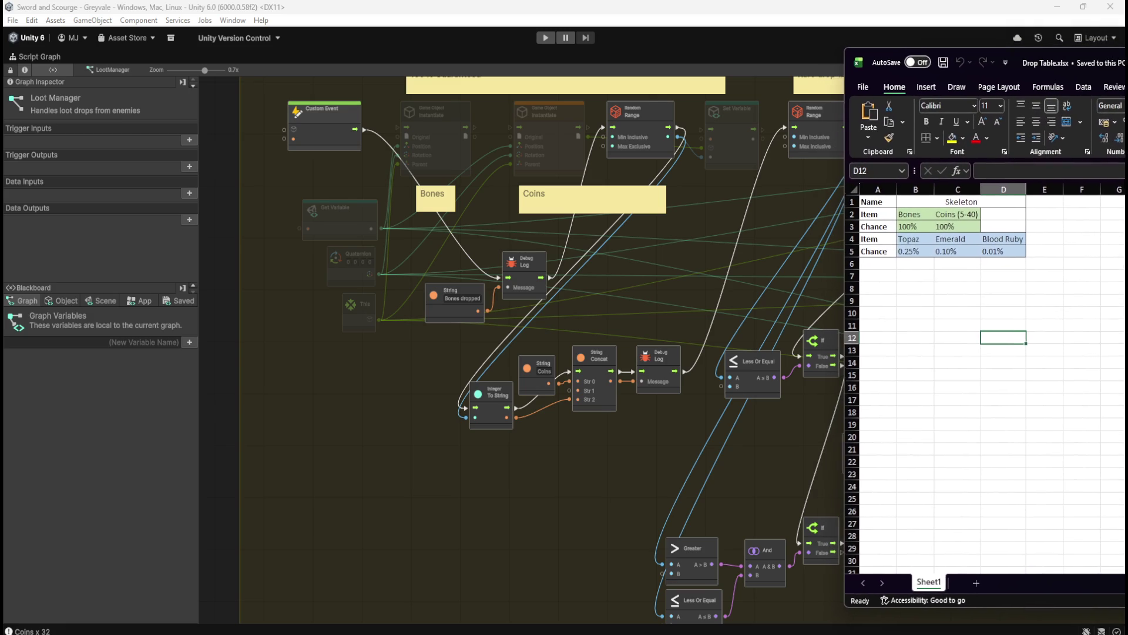
{"action": "left_click", "coordinate": [1045, 288]}
{"action": "left_click", "coordinate": [1046, 339]}
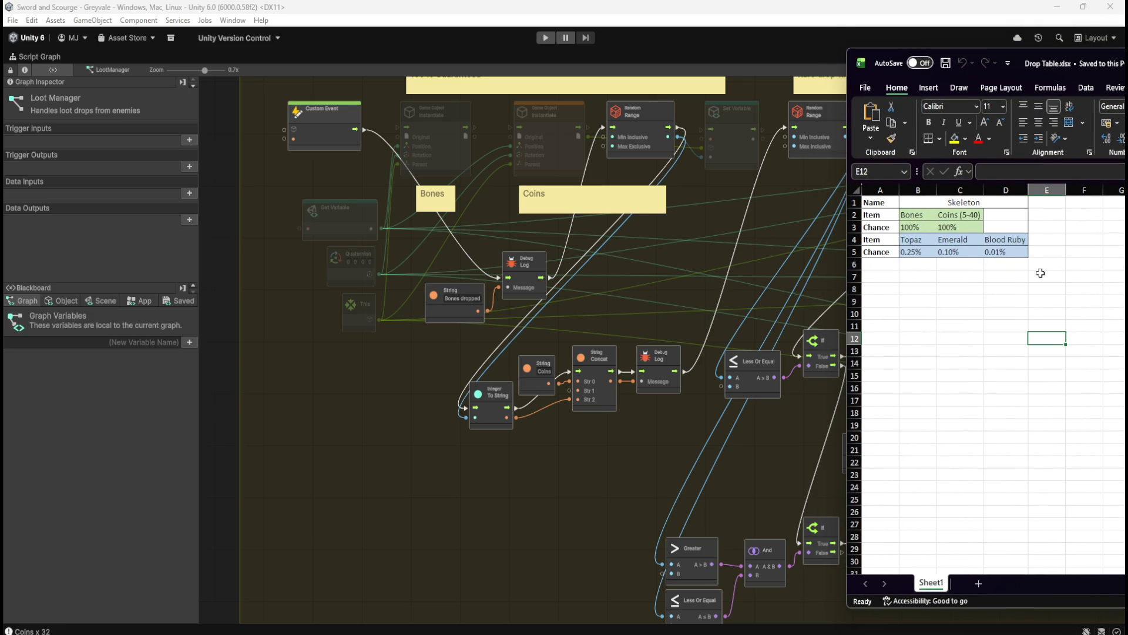
{"action": "left_click", "coordinate": [926, 241]}
{"action": "left_click", "coordinate": [946, 239]}
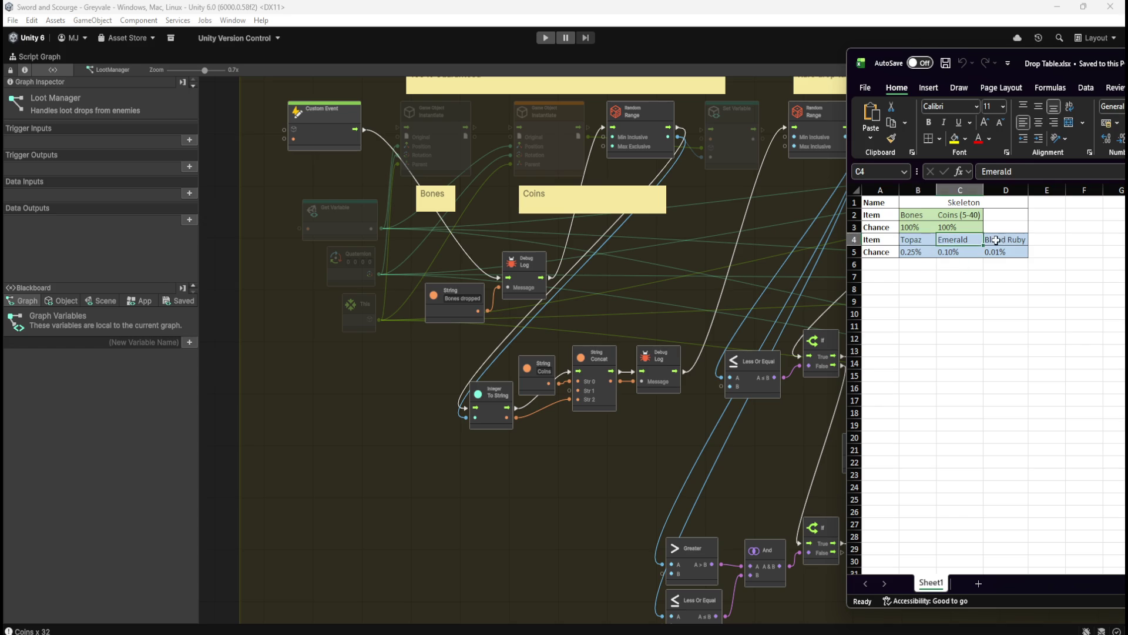
{"action": "left_click", "coordinate": [1001, 240]}
{"action": "left_click", "coordinate": [1006, 283]}
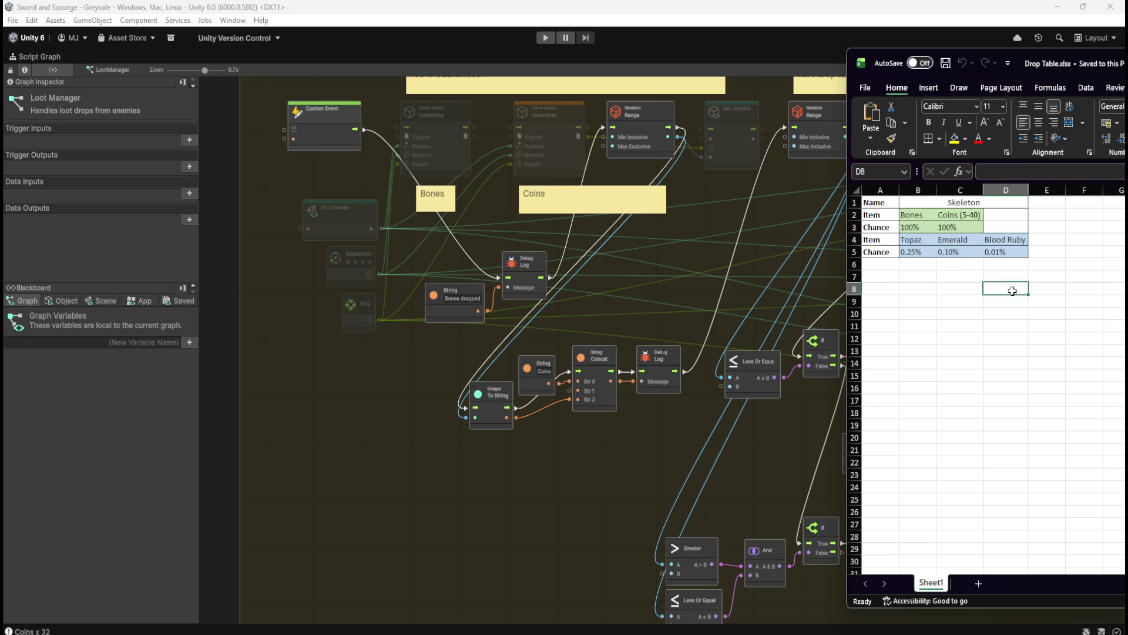
{"action": "key", "text": "Tab"}
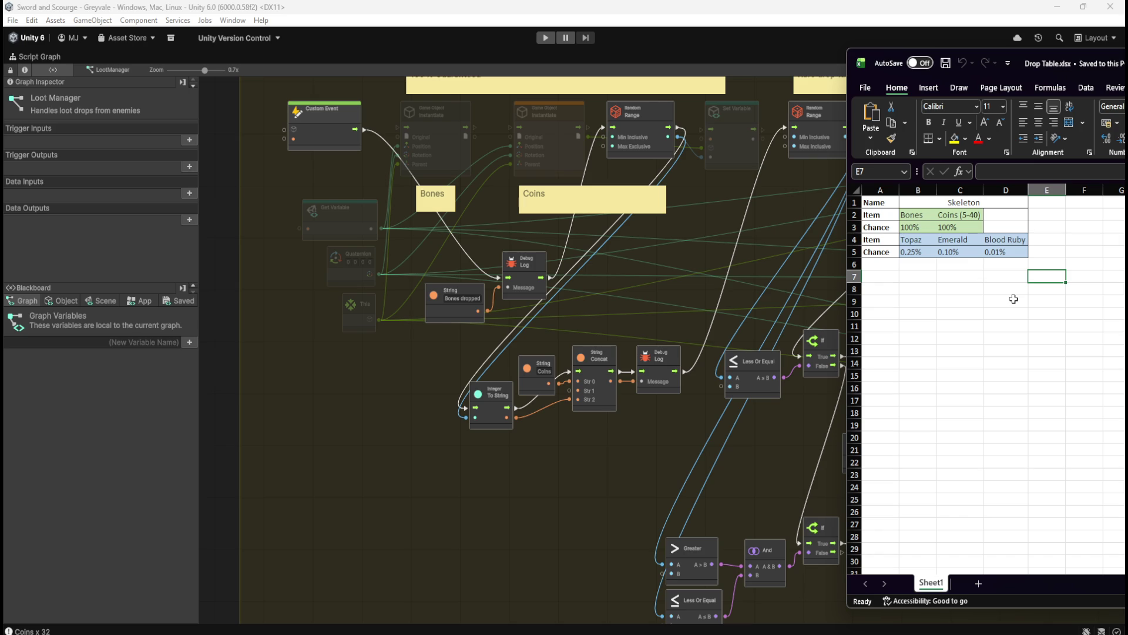
{"action": "left_click_drag", "start_coordinate": [802, 249], "coordinate": [413, 270]}
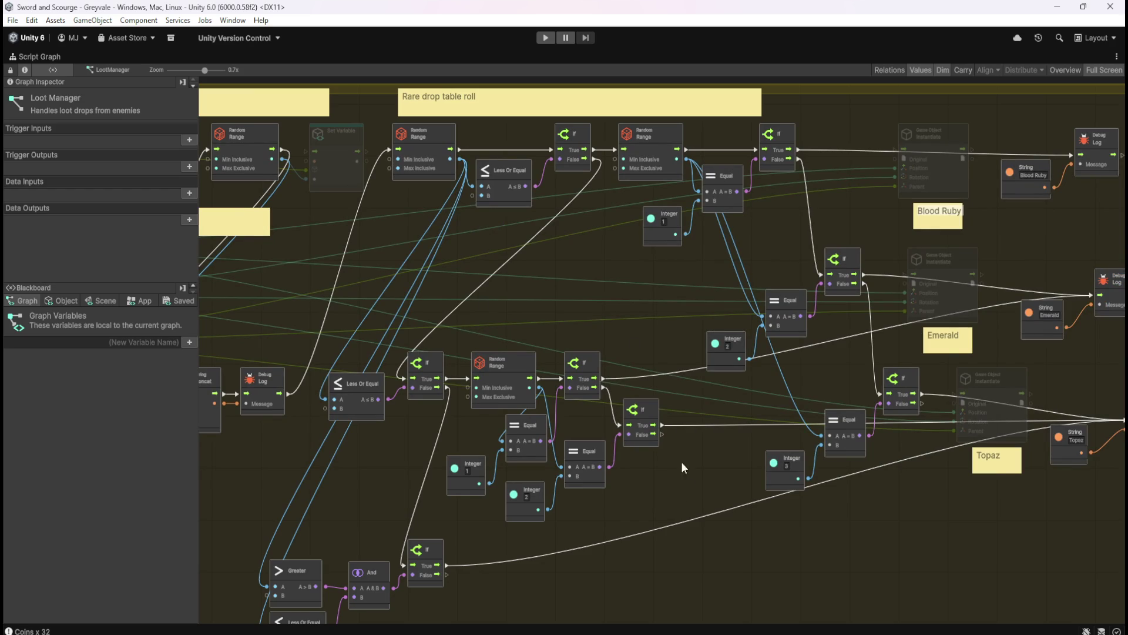
{"action": "mouse_move", "coordinate": [596, 277]}
{"action": "left_mouse_down"}
{"action": "mouse_move", "coordinate": [666, 318]}
{"action": "mouse_move", "coordinate": [763, 211]}
{"action": "left_mouse_up"}
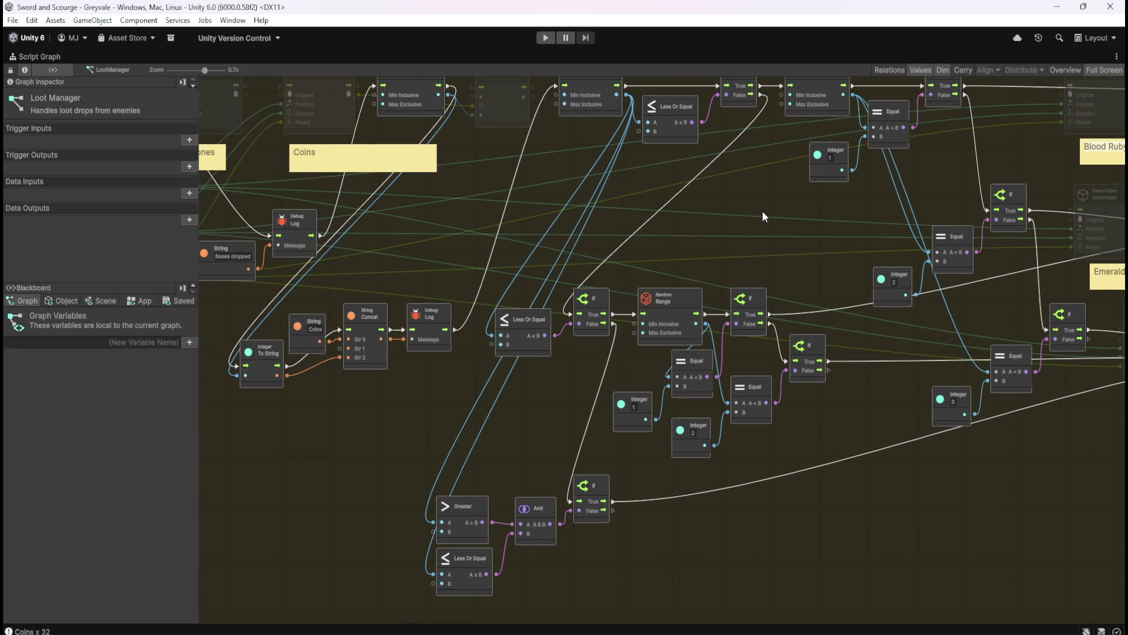
{"action": "left_click_drag", "start_coordinate": [763, 213], "coordinate": [605, 251]}
{"action": "scroll", "coordinate": [330, 408], "scroll_direction": "up", "scroll_amount": 1}
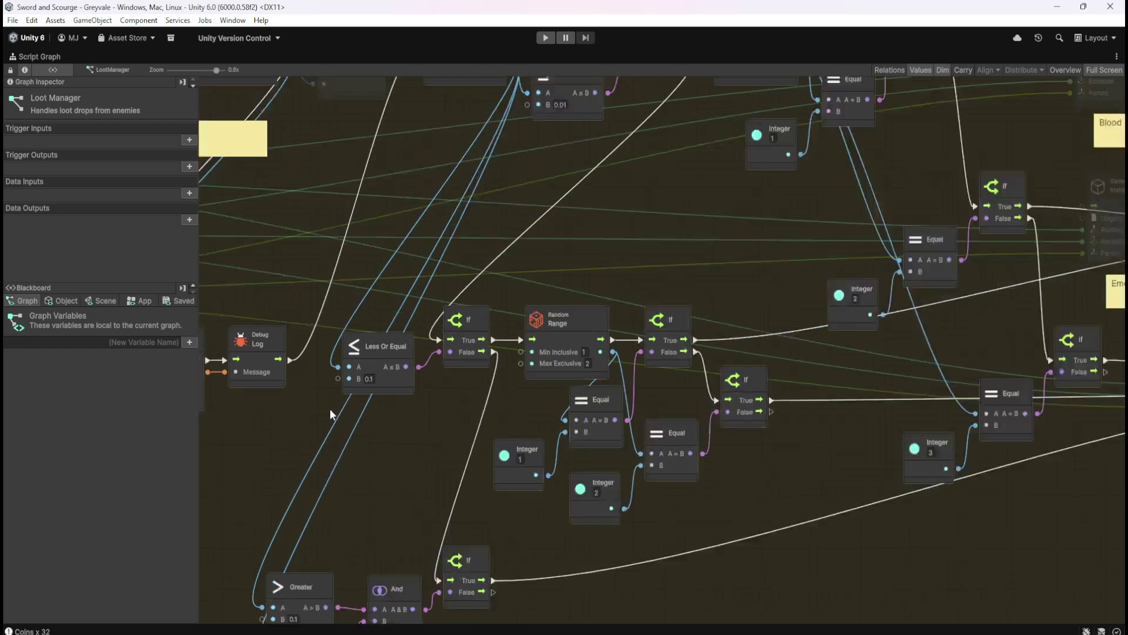
{"action": "scroll", "coordinate": [343, 411], "scroll_direction": "down", "scroll_amount": 2}
{"action": "scroll", "coordinate": [343, 410], "scroll_direction": "up", "scroll_amount": 2}
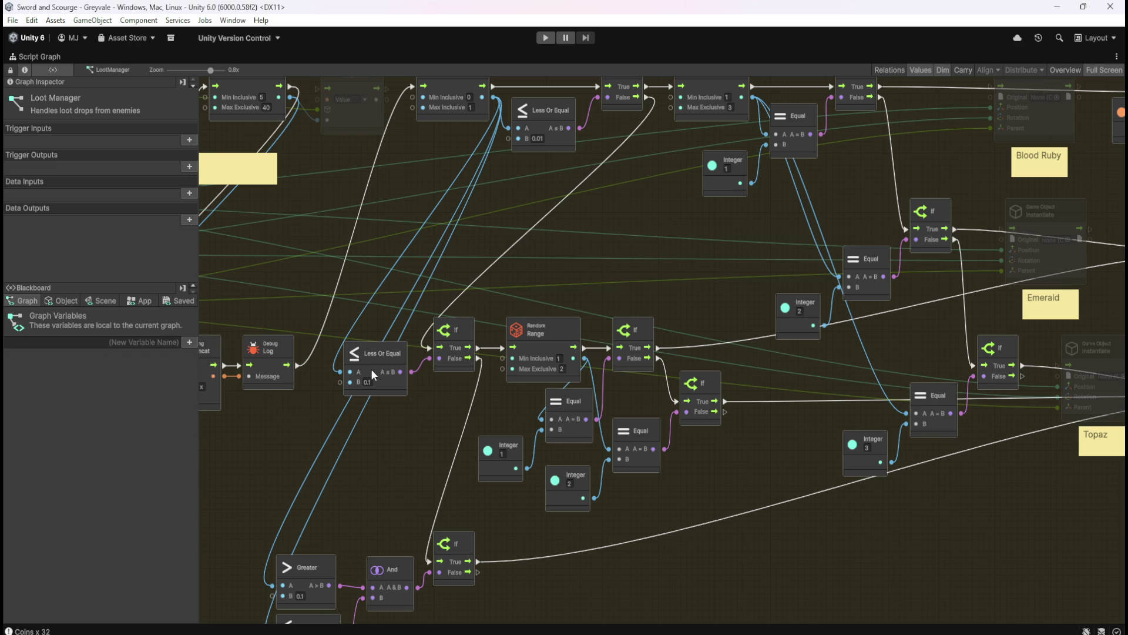
{"action": "scroll", "coordinate": [648, 252], "scroll_direction": "up", "scroll_amount": 2}
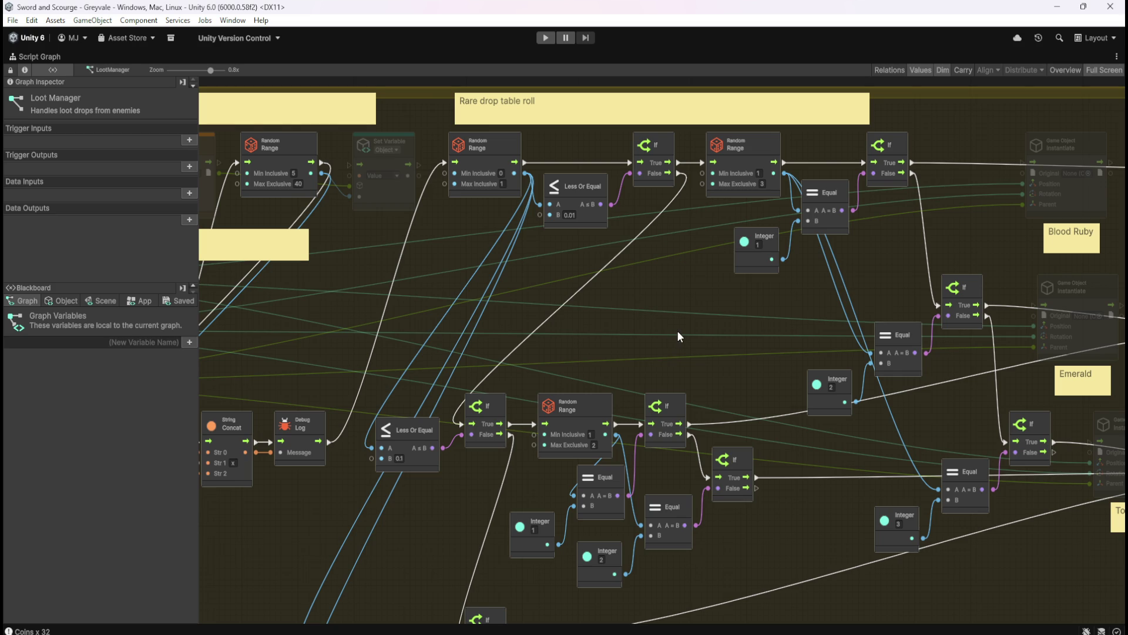
{"action": "mouse_move", "coordinate": [672, 326]}
{"action": "left_mouse_down"}
{"action": "mouse_move", "coordinate": [732, 208]}
{"action": "mouse_move", "coordinate": [727, 351]}
{"action": "left_mouse_up"}
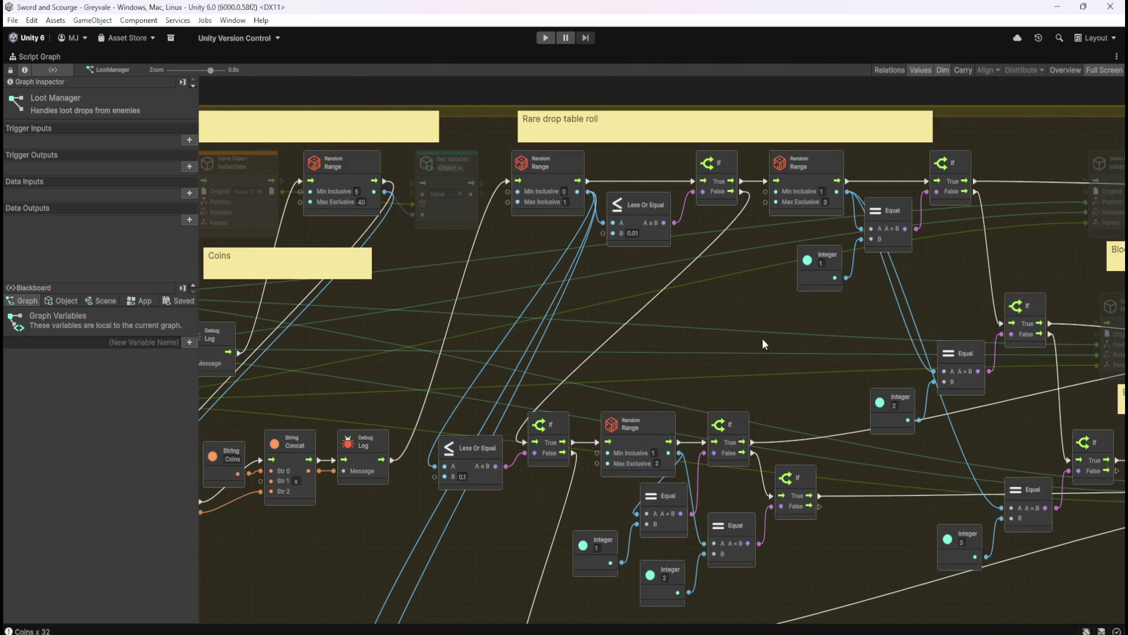
{"action": "mouse_move", "coordinate": [718, 359]}
{"action": "left_mouse_down"}
{"action": "mouse_move", "coordinate": [732, 254]}
{"action": "mouse_move", "coordinate": [590, 293]}
{"action": "mouse_move", "coordinate": [583, 326]}
{"action": "mouse_move", "coordinate": [597, 305]}
{"action": "mouse_move", "coordinate": [432, 322]}
{"action": "left_mouse_up"}
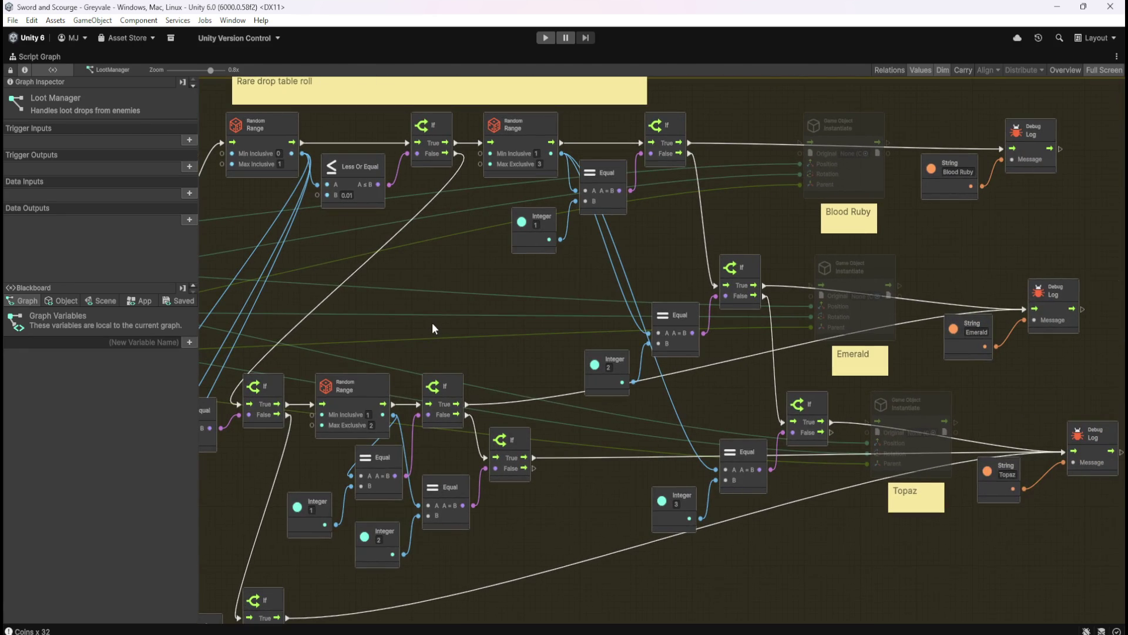
{"action": "key", "text": "alt+Tab"}
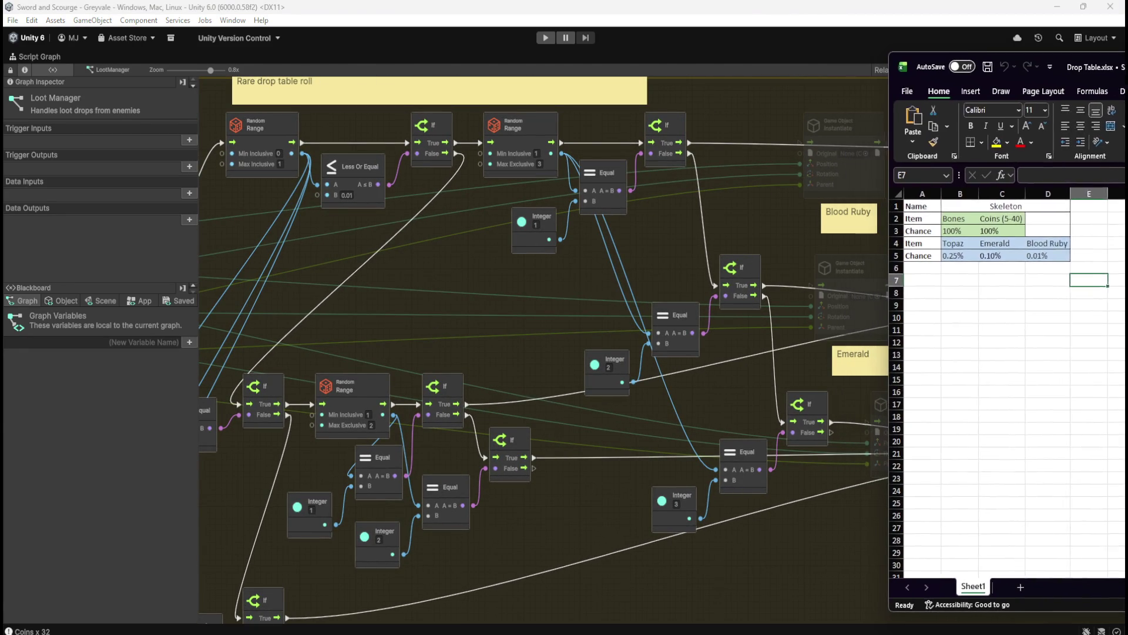
{"action": "left_click", "coordinate": [573, 272]}
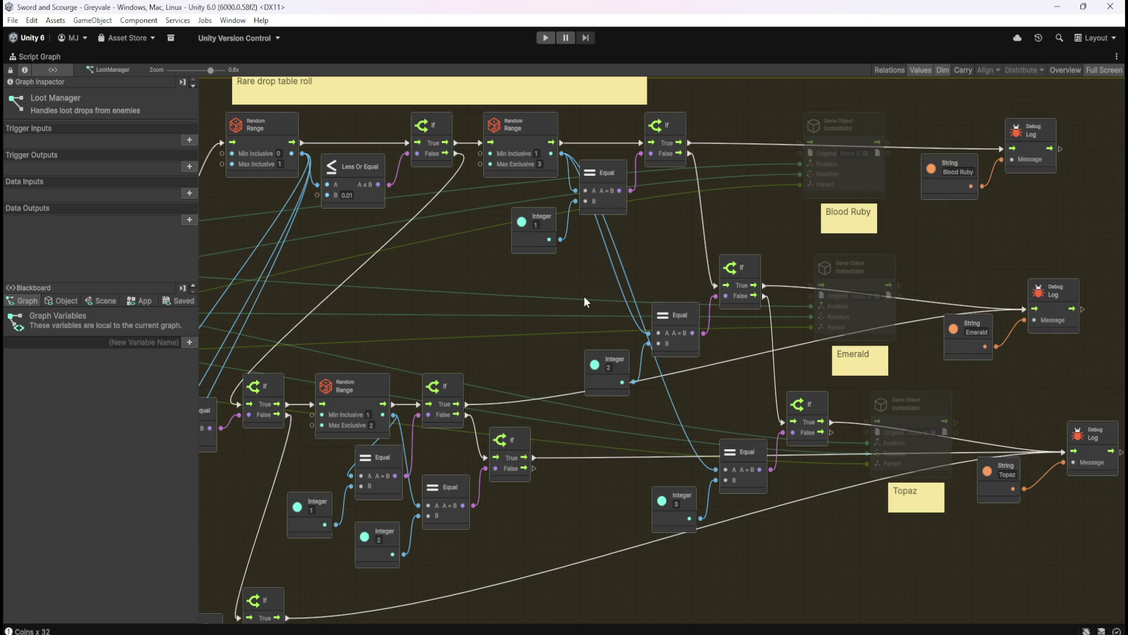
{"action": "mouse_move", "coordinate": [494, 315]}
{"action": "left_mouse_down"}
{"action": "mouse_move", "coordinate": [675, 322]}
{"action": "mouse_move", "coordinate": [796, 202]}
{"action": "mouse_move", "coordinate": [880, 286]}
{"action": "mouse_move", "coordinate": [682, 329]}
{"action": "left_mouse_up"}
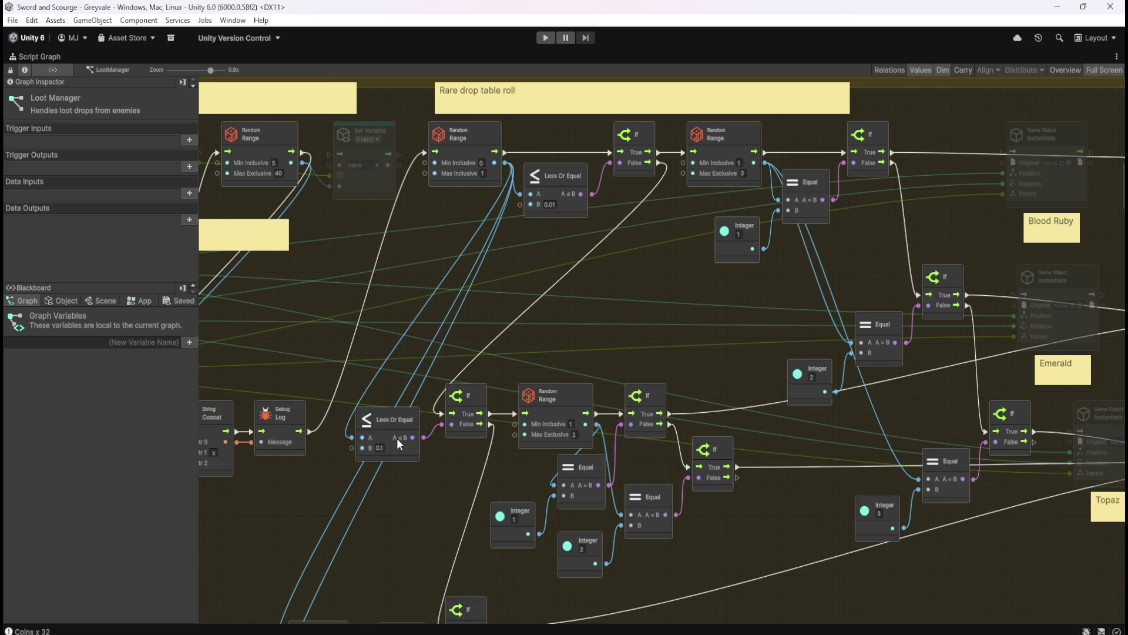
{"action": "left_click_drag", "start_coordinate": [394, 446], "coordinate": [534, 409]}
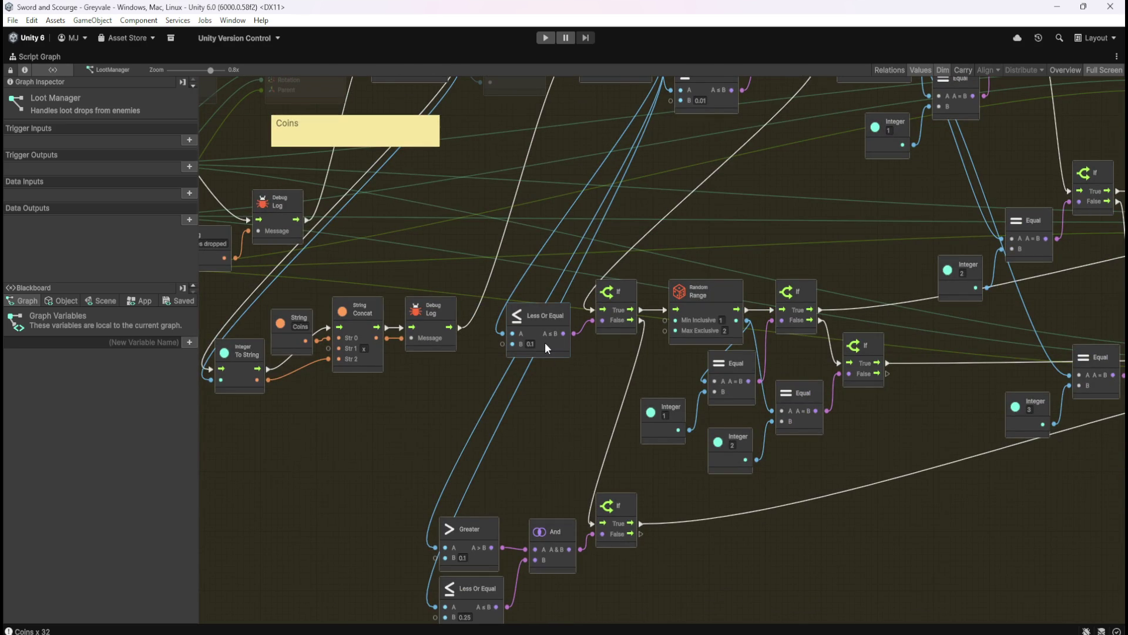
- Compare the graph's roll and gem nodes against the Excel drop table
{"action": "left_click", "coordinate": [544, 343]}
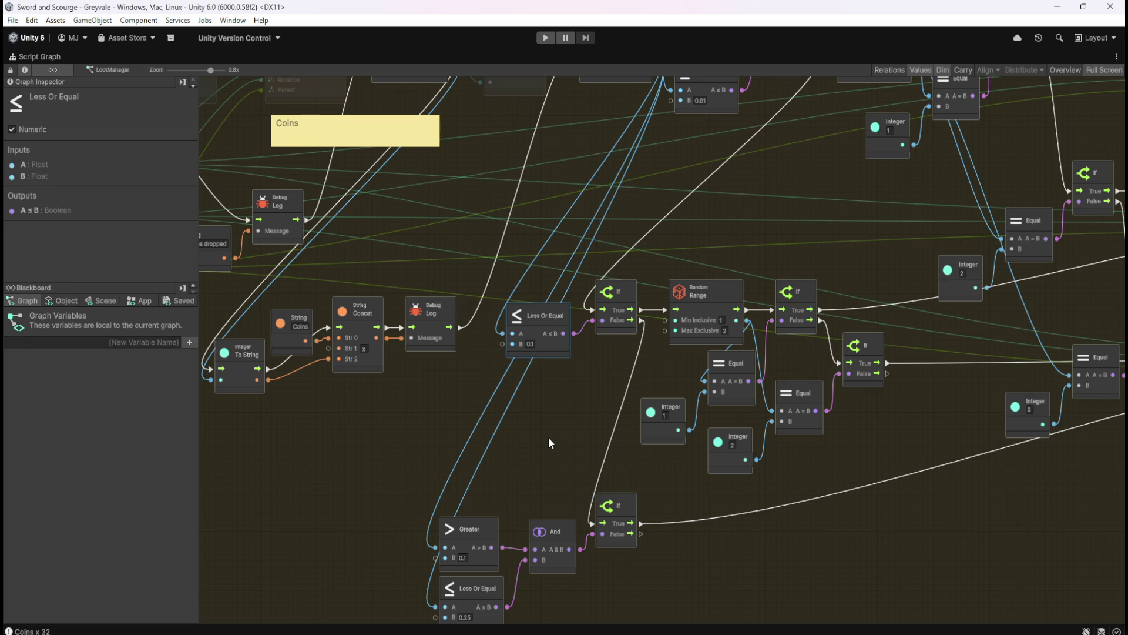
{"action": "mouse_move", "coordinate": [579, 389]}
{"action": "left_mouse_down"}
{"action": "mouse_move", "coordinate": [507, 496]}
{"action": "mouse_move", "coordinate": [492, 447]}
{"action": "left_mouse_up"}
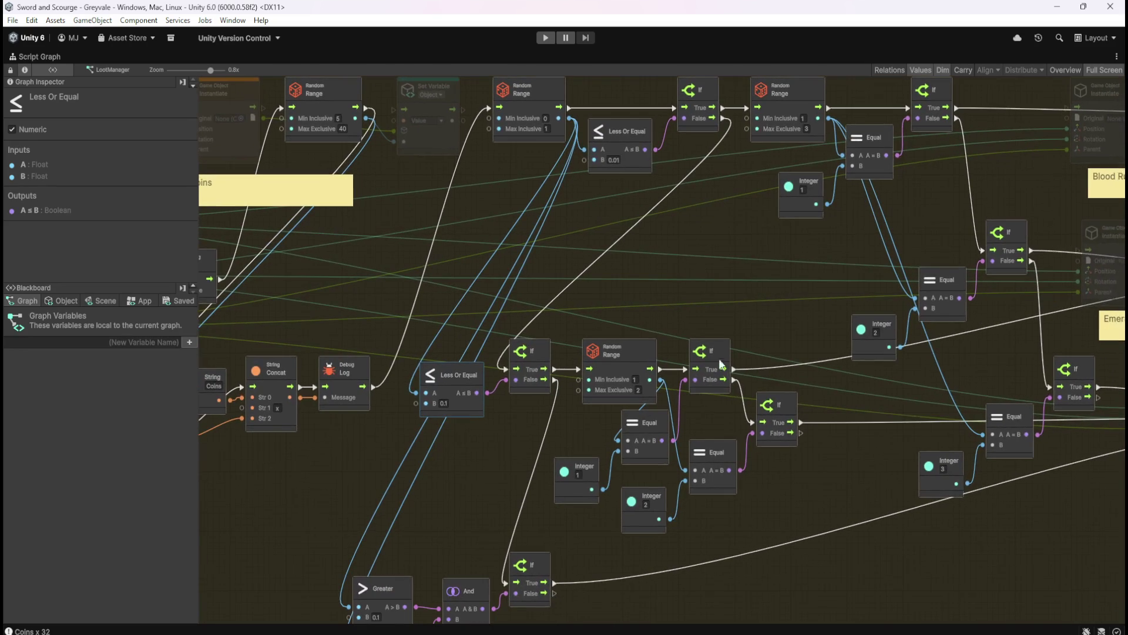
{"action": "key", "text": "alt+Tab"}
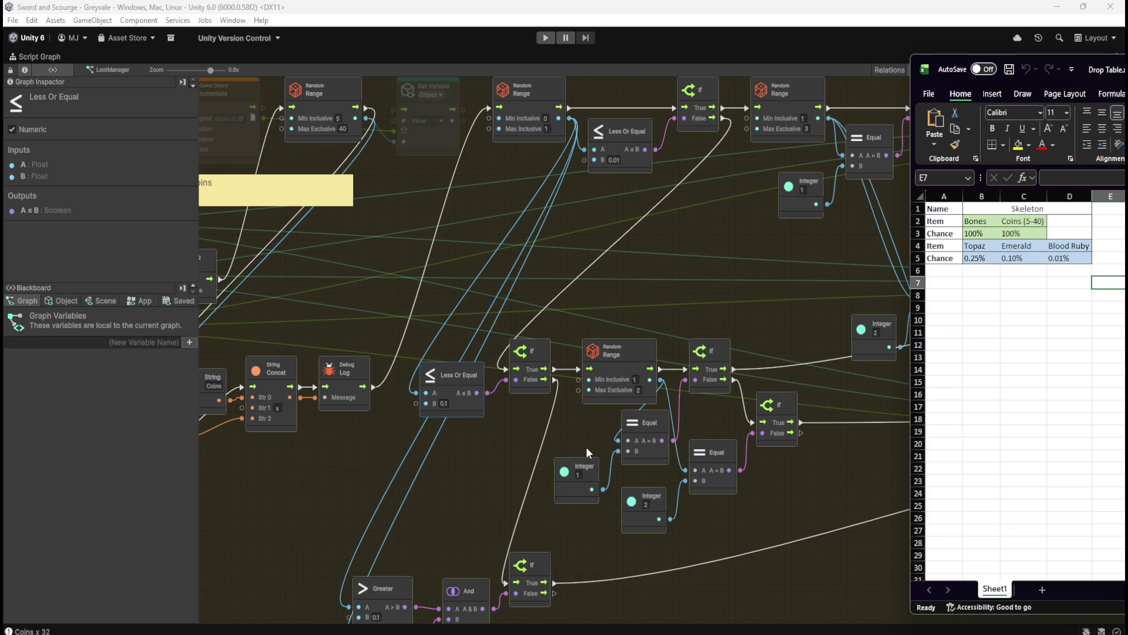
{"action": "left_click_drag", "start_coordinate": [501, 456], "coordinate": [532, 400]}
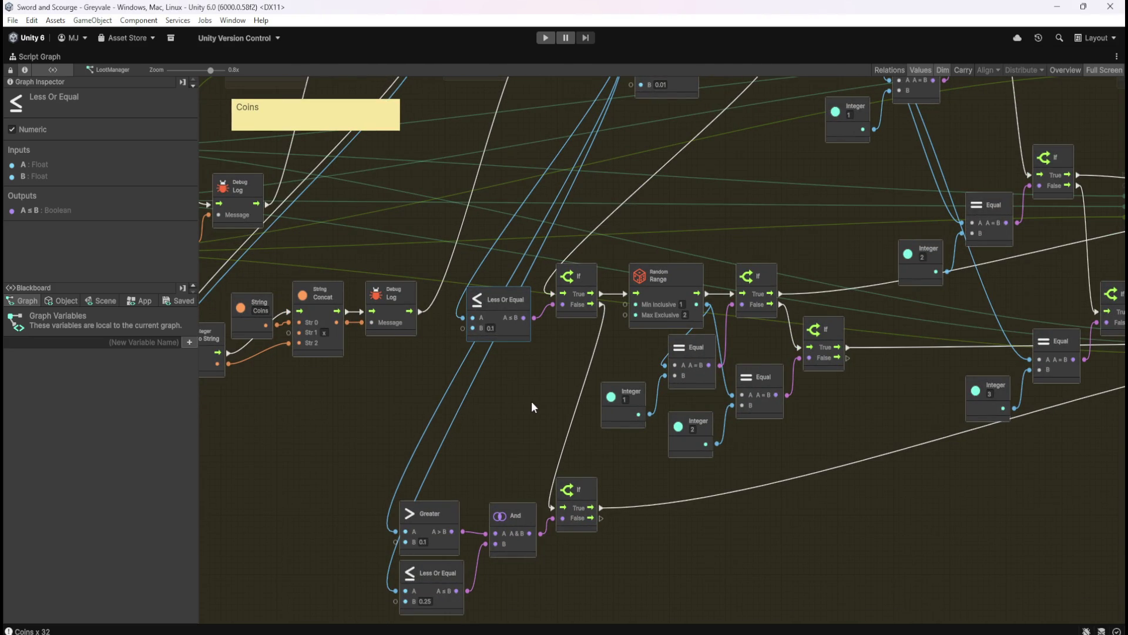
{"action": "mouse_move", "coordinate": [532, 401]}
{"action": "left_mouse_down"}
{"action": "mouse_move", "coordinate": [439, 484]}
{"action": "mouse_move", "coordinate": [416, 421]}
{"action": "left_mouse_up"}
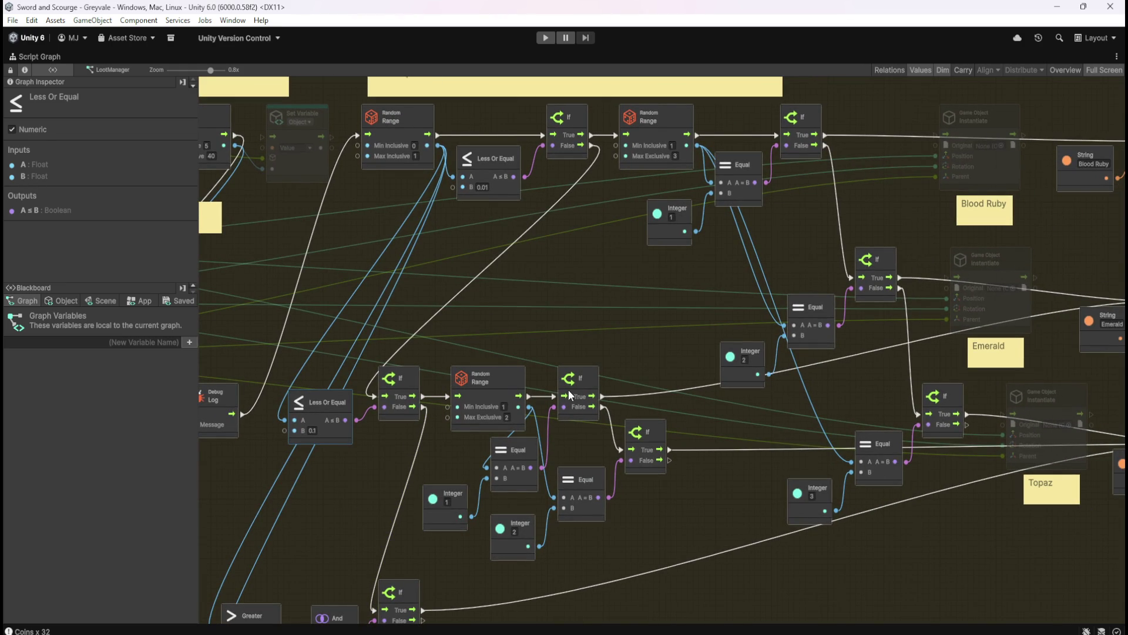
{"action": "mouse_move", "coordinate": [658, 416]}
{"action": "left_mouse_down"}
{"action": "mouse_move", "coordinate": [682, 425]}
{"action": "mouse_move", "coordinate": [604, 408]}
{"action": "mouse_move", "coordinate": [782, 383]}
{"action": "left_mouse_up"}
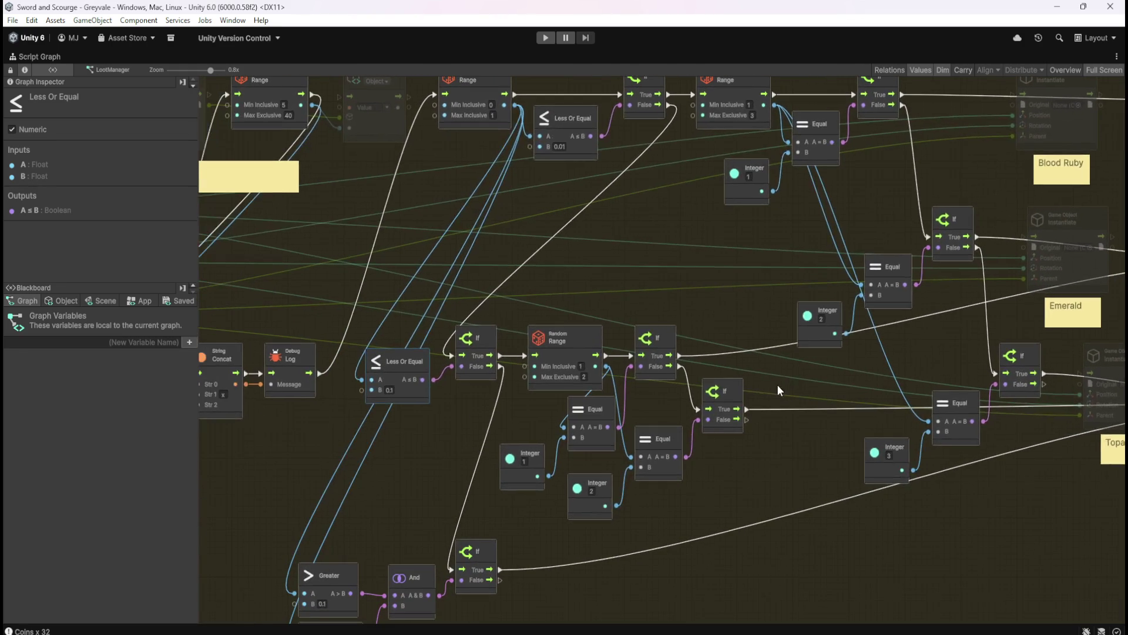
{"action": "mouse_move", "coordinate": [699, 329]}
{"action": "left_mouse_down"}
{"action": "mouse_move", "coordinate": [625, 340]}
{"action": "mouse_move", "coordinate": [792, 387]}
{"action": "mouse_move", "coordinate": [758, 409]}
{"action": "mouse_move", "coordinate": [517, 273]}
{"action": "left_mouse_up"}
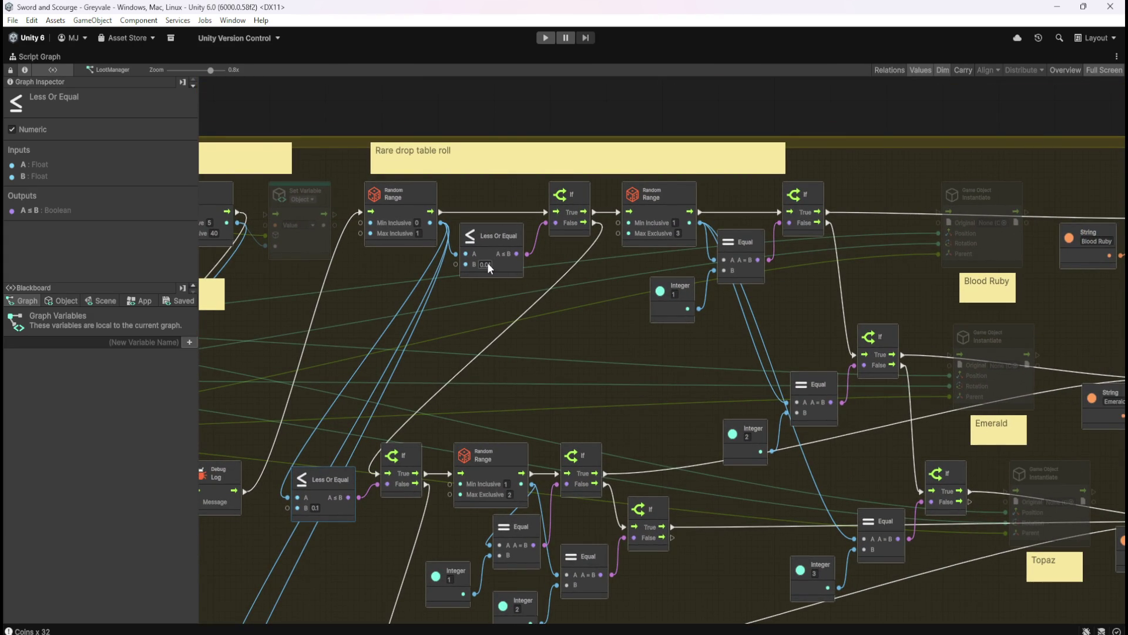
{"action": "left_click_drag", "start_coordinate": [619, 320], "coordinate": [550, 302]}
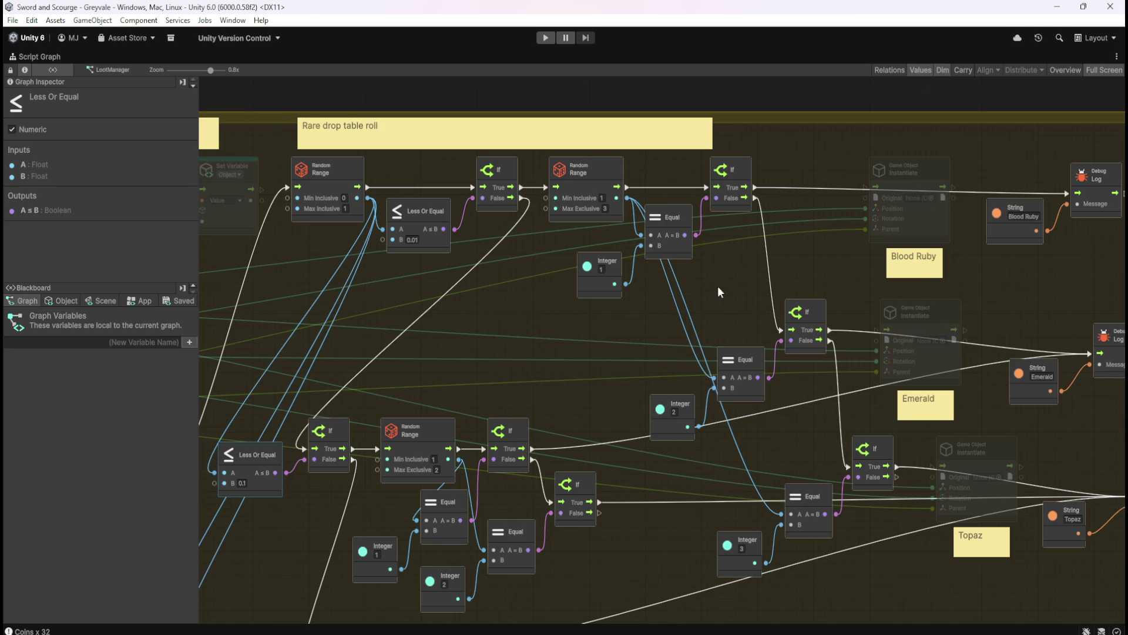
{"action": "left_click_drag", "start_coordinate": [731, 289], "coordinate": [635, 274]}
{"action": "left_click_drag", "start_coordinate": [467, 333], "coordinate": [649, 314]}
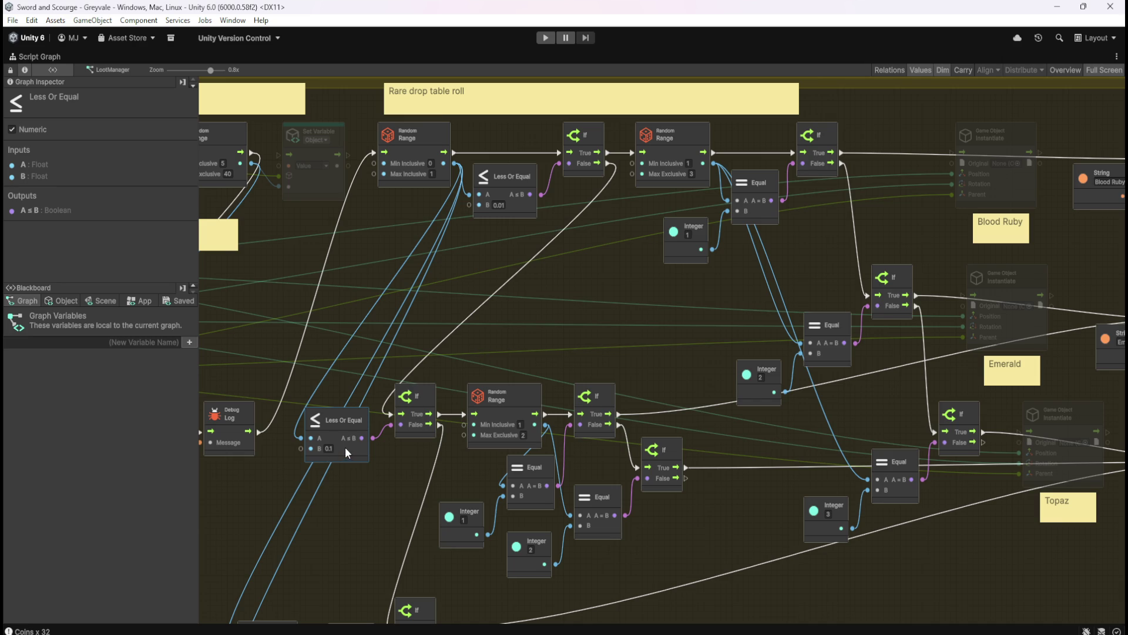
- Bring the Bones and Coins section of the loot graph back into view
{"action": "scroll", "coordinate": [374, 495], "scroll_direction": "down", "scroll_amount": 5}
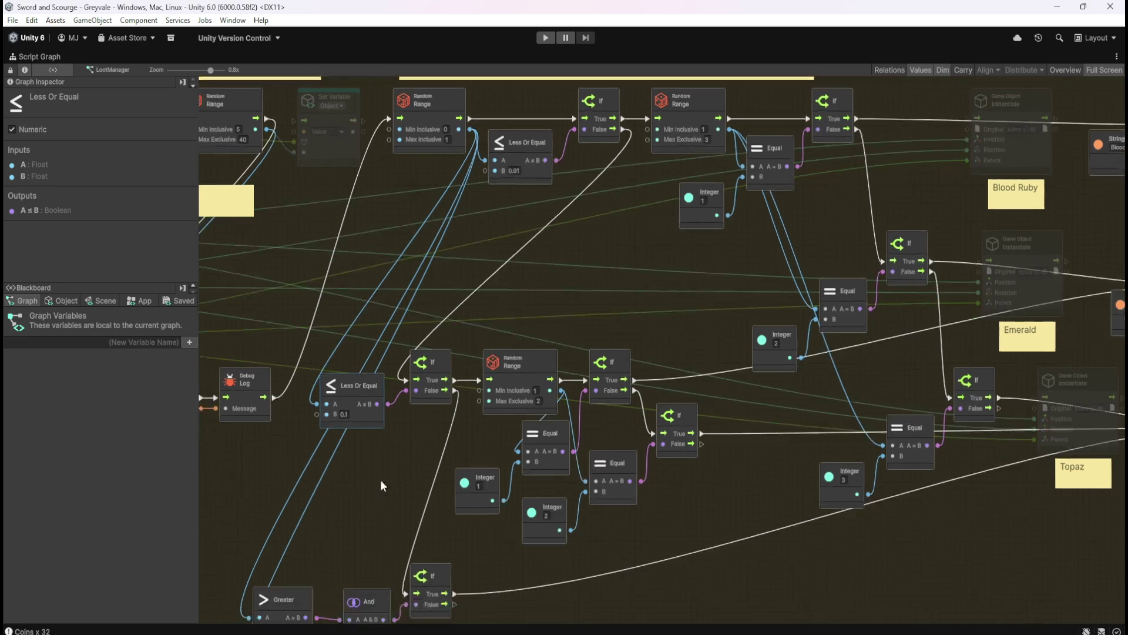
{"action": "scroll", "coordinate": [421, 414], "scroll_direction": "down", "scroll_amount": 2}
{"action": "scroll", "coordinate": [443, 378], "scroll_direction": "up", "scroll_amount": 3}
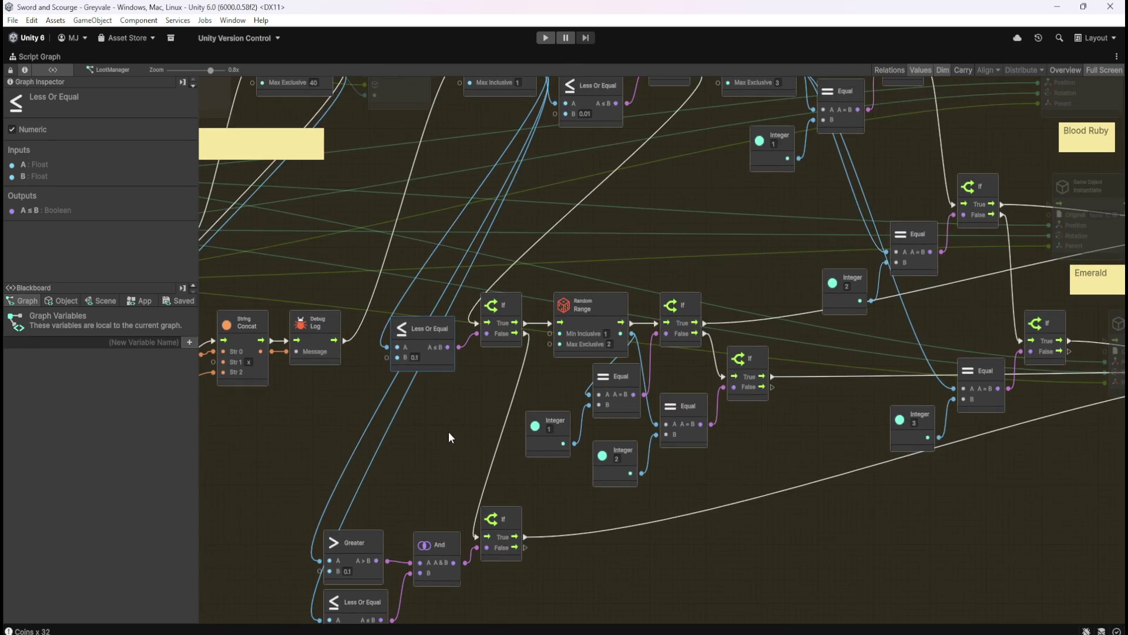
{"action": "scroll", "coordinate": [423, 435], "scroll_direction": "right", "scroll_amount": 2}
{"action": "scroll", "coordinate": [399, 453], "scroll_direction": "up", "scroll_amount": 2}
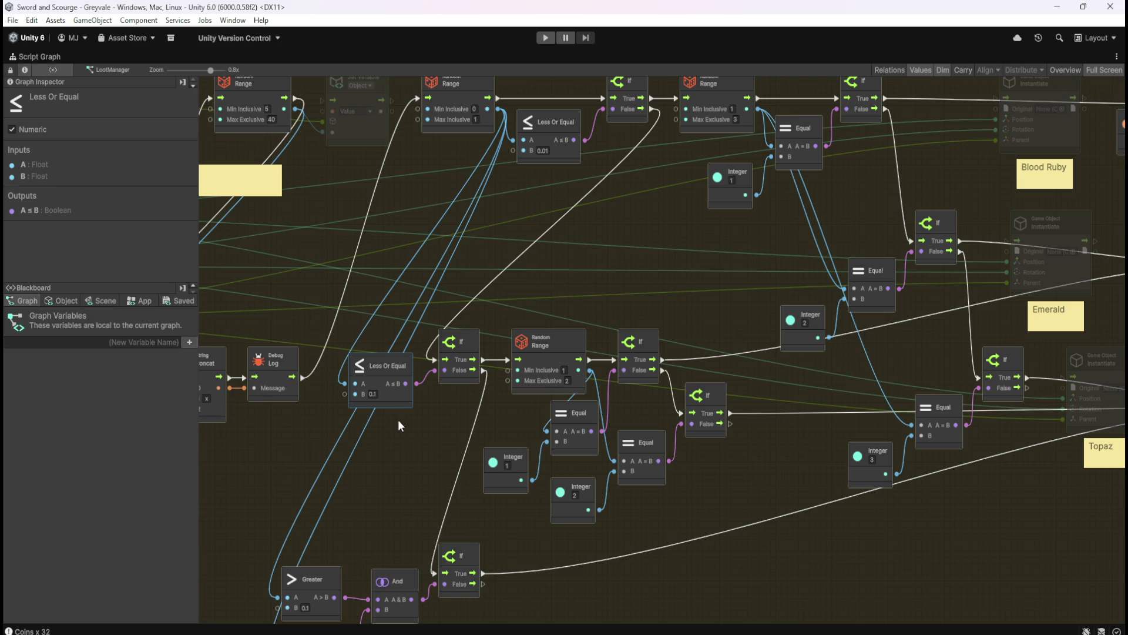
{"action": "mouse_move", "coordinate": [419, 444]}
{"action": "left_mouse_down"}
{"action": "mouse_move", "coordinate": [551, 401]}
{"action": "mouse_move", "coordinate": [603, 399]}
{"action": "left_mouse_up"}
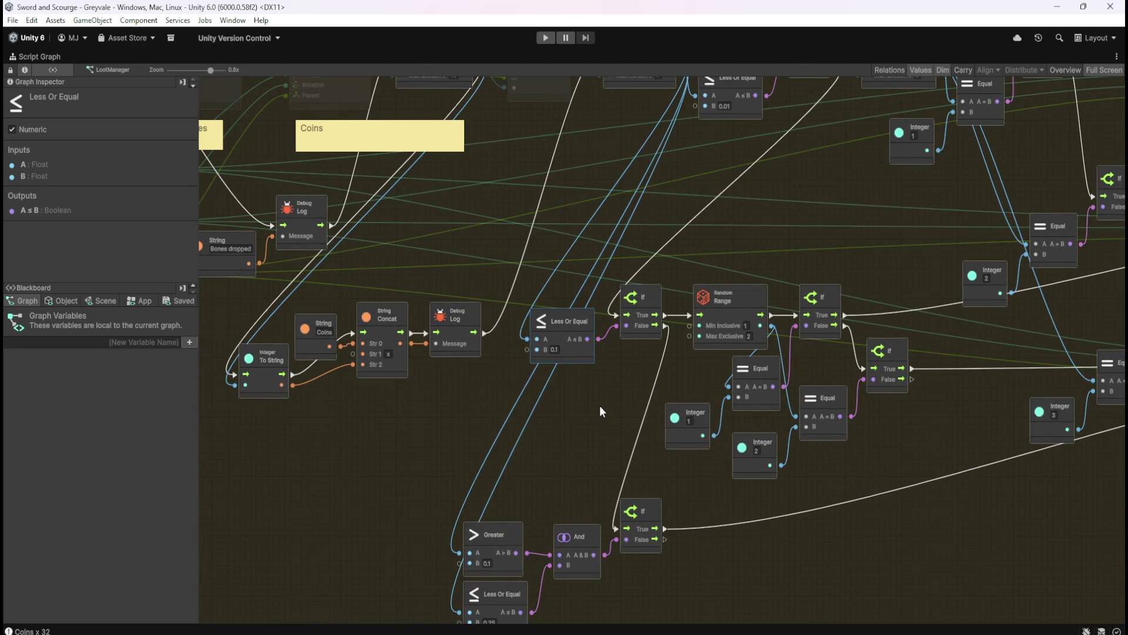
{"action": "mouse_move", "coordinate": [595, 404]}
{"action": "left_mouse_down"}
{"action": "mouse_move", "coordinate": [489, 456]}
{"action": "mouse_move", "coordinate": [411, 435]}
{"action": "mouse_move", "coordinate": [393, 443]}
{"action": "mouse_move", "coordinate": [421, 459]}
{"action": "left_mouse_up"}
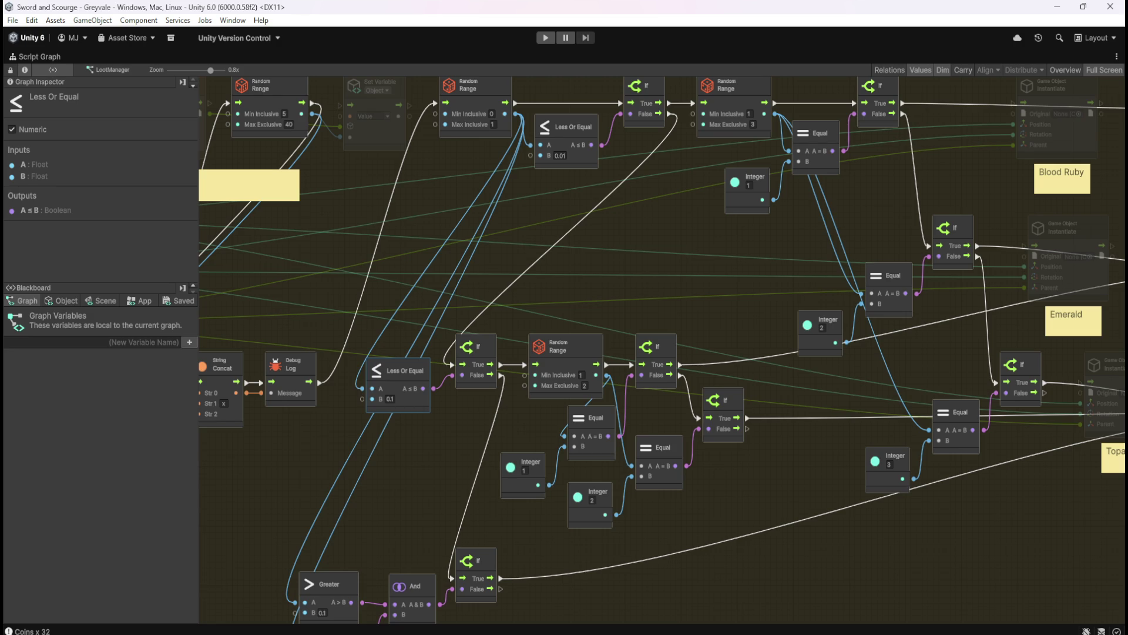
{"action": "mouse_move", "coordinate": [806, 464]}
{"action": "left_mouse_down"}
{"action": "mouse_move", "coordinate": [587, 400]}
{"action": "mouse_move", "coordinate": [863, 386]}
{"action": "left_mouse_up"}
{"action": "left_click_drag", "start_coordinate": [427, 434], "coordinate": [647, 415]}
- Copy and paste the Greater 0.1, Less Or Equal 0.25 and And nodes
{"action": "left_click_drag", "start_coordinate": [580, 451], "coordinate": [657, 554]}
{"action": "key", "text": "ctrl+c"}
{"action": "key", "text": "ctrl+v"}
- Place the pasted nodes and set the copied Greater threshold to 0.01, keeping Less Or Equal at 0.1
{"action": "left_click_drag", "start_coordinate": [711, 350], "coordinate": [474, 441]}
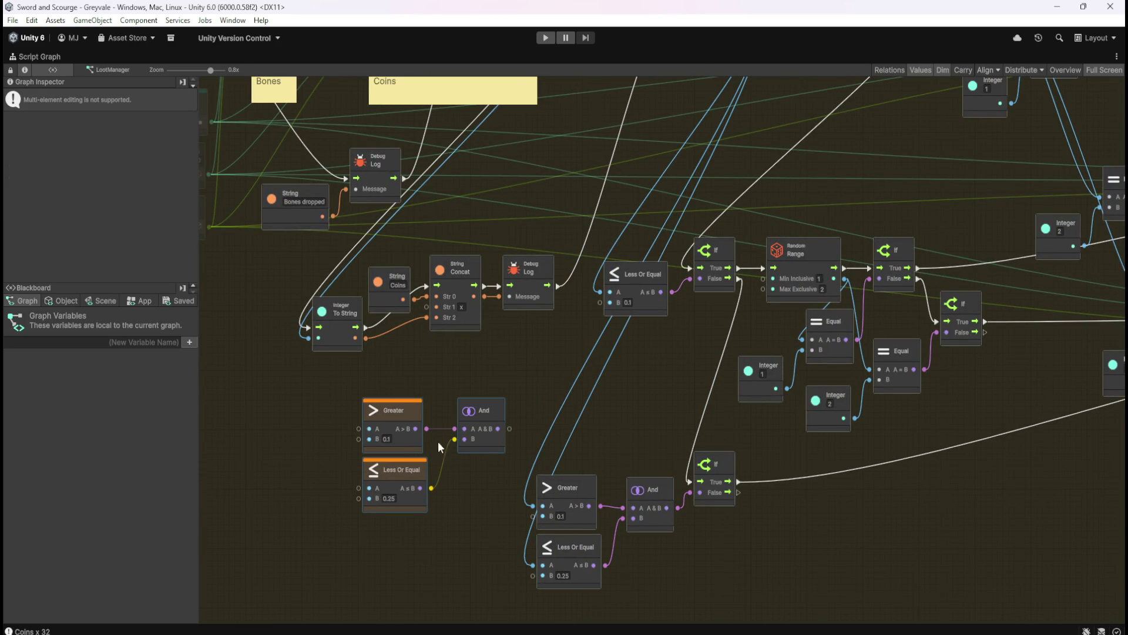
{"action": "left_click", "coordinate": [386, 439]}
{"action": "scroll", "coordinate": [813, 184], "scroll_direction": "up", "scroll_amount": 3}
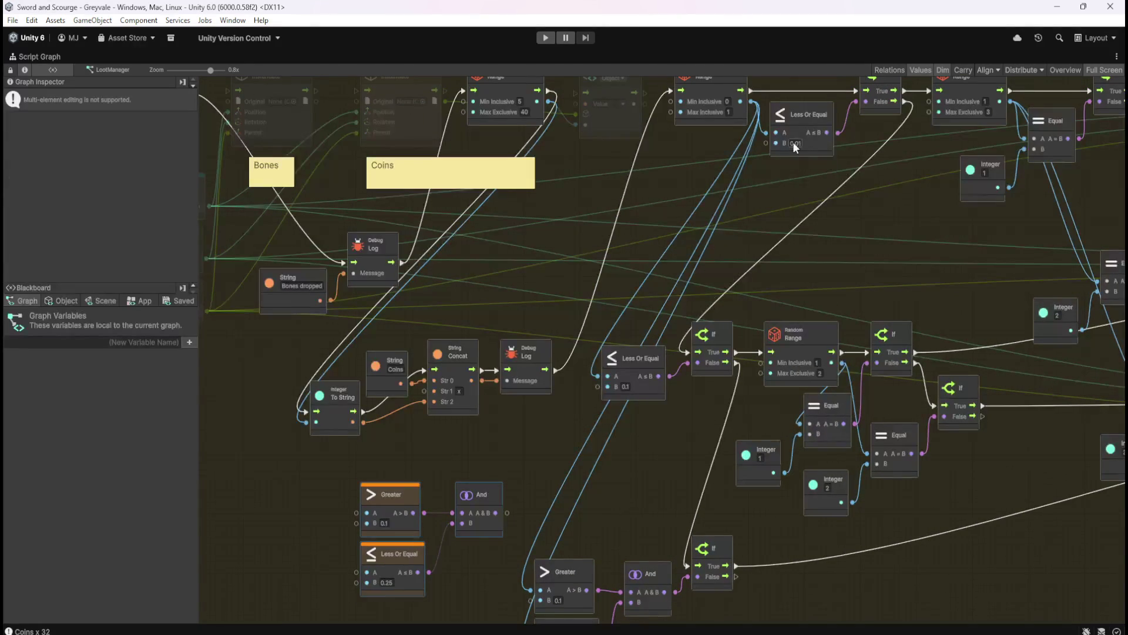
{"action": "left_click", "coordinate": [384, 524]}
{"action": "type", "text": "0.01"}
{"action": "left_click", "coordinate": [616, 490]}
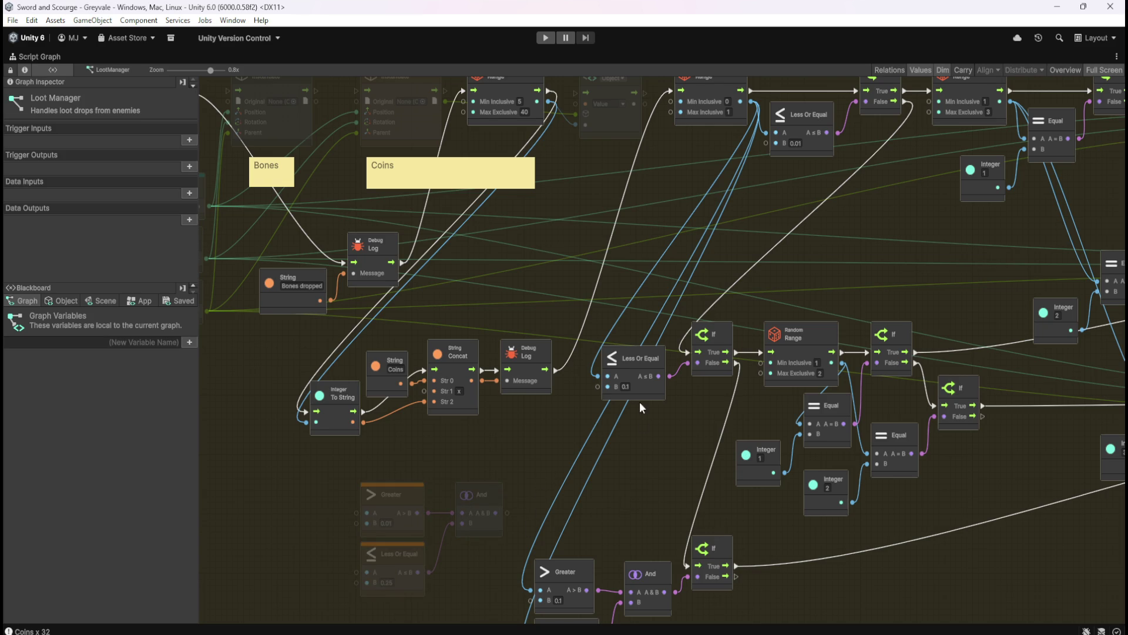
{"action": "type", "text": "0.1"}
{"action": "left_click", "coordinate": [488, 551]}
- Review the copied comparison nodes and locate the coin-roll nodes in the graph
{"action": "left_click", "coordinate": [401, 502]}
{"action": "left_click", "coordinate": [397, 564]}
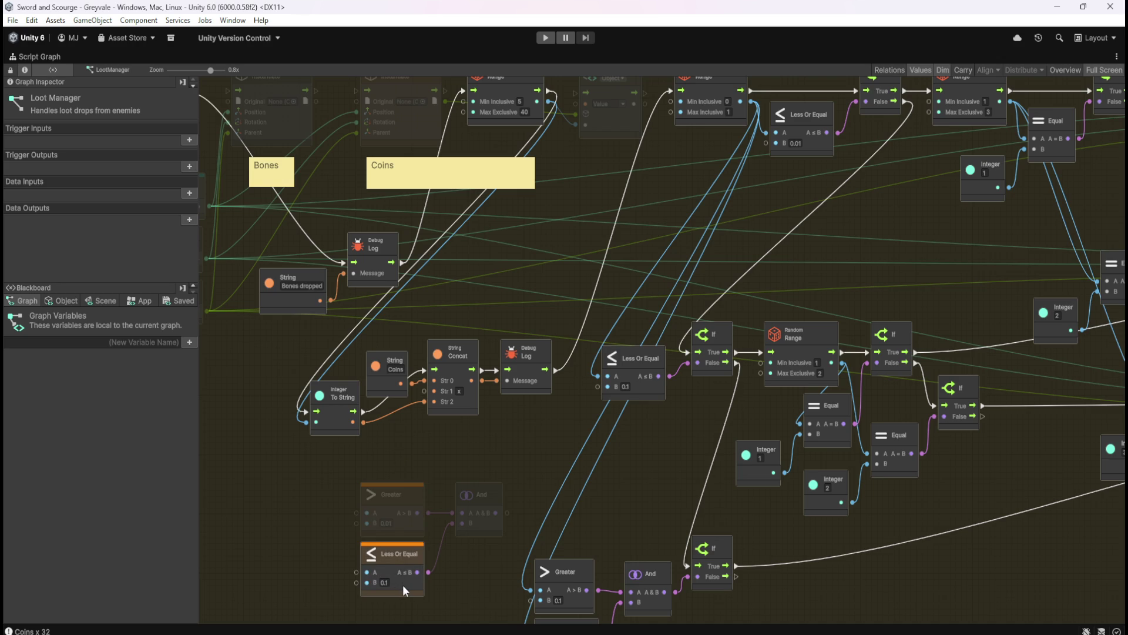
{"action": "left_click", "coordinate": [408, 527]}
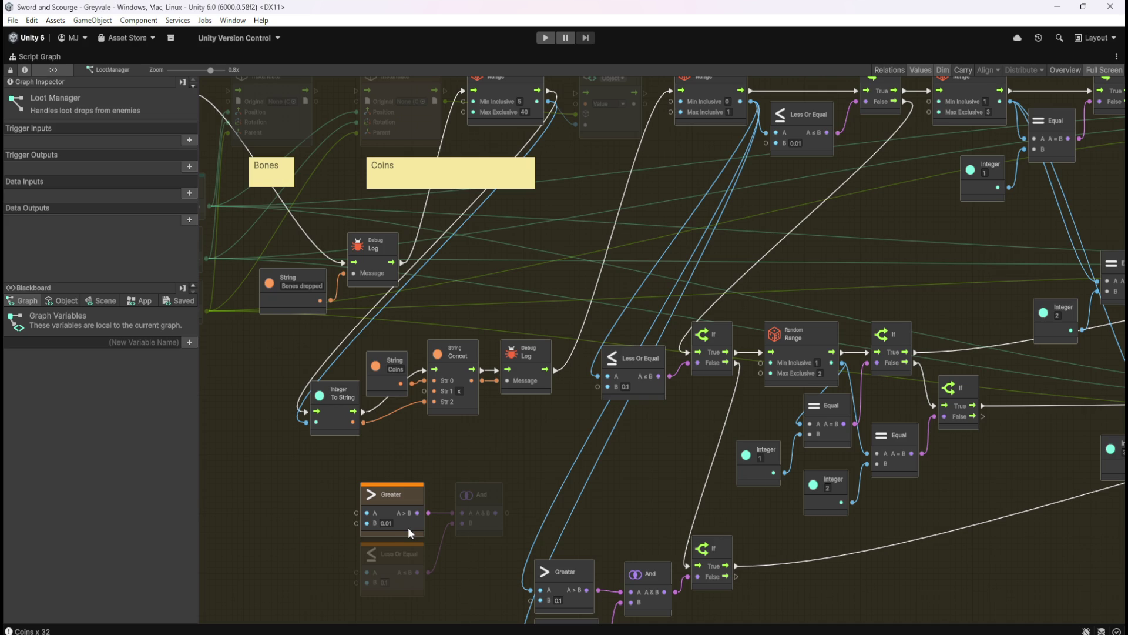
{"action": "left_click", "coordinate": [673, 414]}
{"action": "mouse_move", "coordinate": [649, 465]}
{"action": "left_mouse_down"}
{"action": "mouse_move", "coordinate": [297, 442]}
{"action": "mouse_move", "coordinate": [643, 442]}
{"action": "mouse_move", "coordinate": [643, 460]}
{"action": "mouse_move", "coordinate": [580, 521]}
{"action": "mouse_move", "coordinate": [648, 449]}
{"action": "mouse_move", "coordinate": [514, 466]}
{"action": "mouse_move", "coordinate": [392, 449]}
{"action": "left_mouse_up"}
{"action": "left_click_drag", "start_coordinate": [798, 390], "coordinate": [622, 393]}
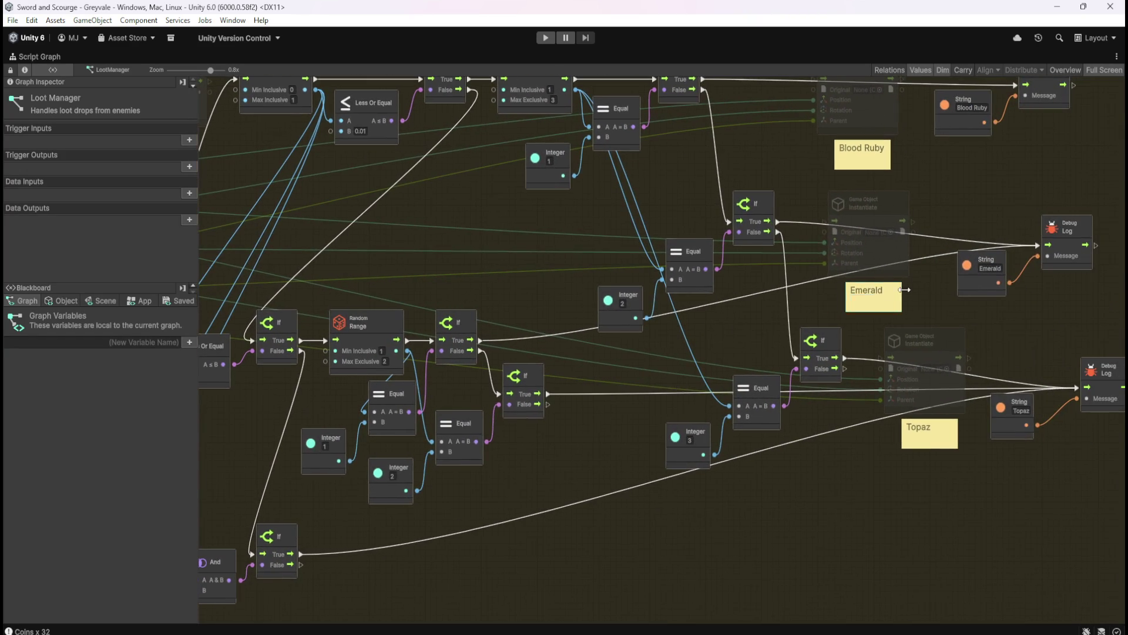
{"action": "mouse_move", "coordinate": [269, 451]}
{"action": "left_mouse_down"}
{"action": "mouse_move", "coordinate": [562, 397]}
{"action": "mouse_move", "coordinate": [681, 420]}
{"action": "mouse_move", "coordinate": [703, 374]}
{"action": "left_mouse_up"}
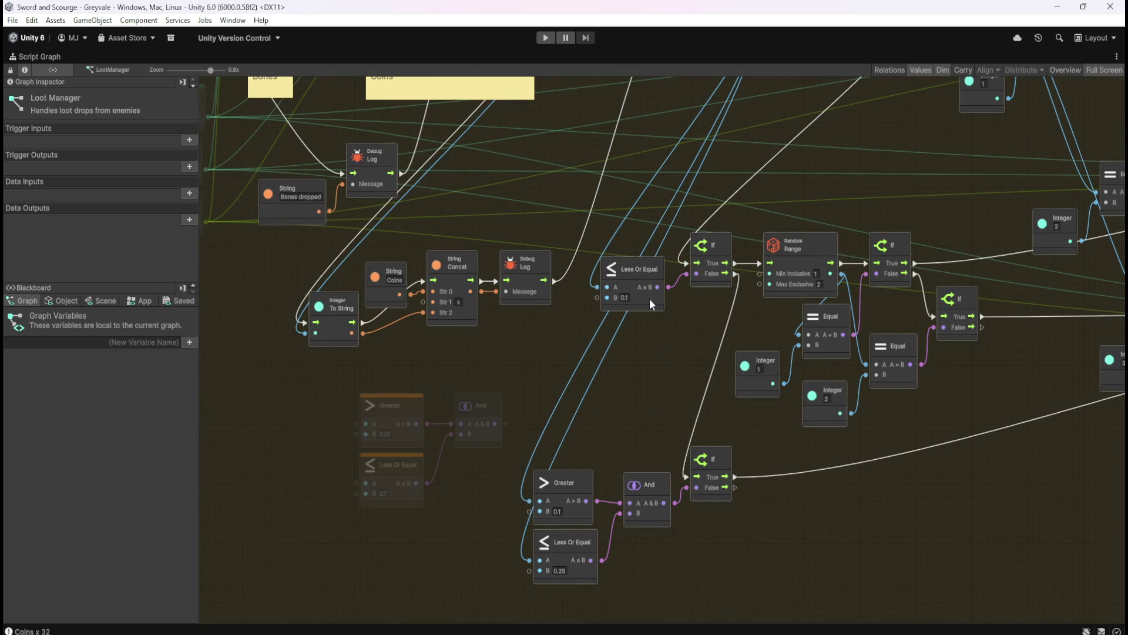
{"action": "left_click_drag", "start_coordinate": [650, 298], "coordinate": [634, 428]}
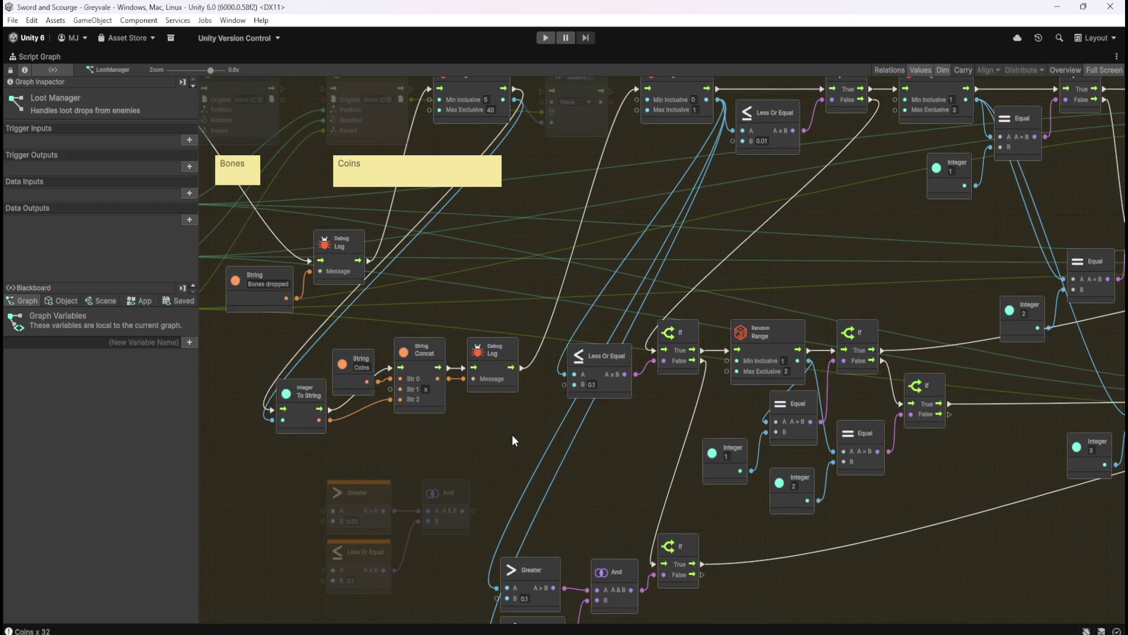
- Wire the Random Range output into both A inputs and delete the old Less Or Equal check
{"action": "mouse_move", "coordinate": [719, 101]}
{"action": "left_mouse_down"}
{"action": "mouse_move", "coordinate": [518, 421]}
{"action": "mouse_move", "coordinate": [328, 516]}
{"action": "left_mouse_up"}
{"action": "mouse_move", "coordinate": [717, 101]}
{"action": "left_mouse_down"}
{"action": "mouse_move", "coordinate": [500, 445]}
{"action": "mouse_move", "coordinate": [321, 581]}
{"action": "mouse_move", "coordinate": [323, 570]}
{"action": "left_mouse_up"}
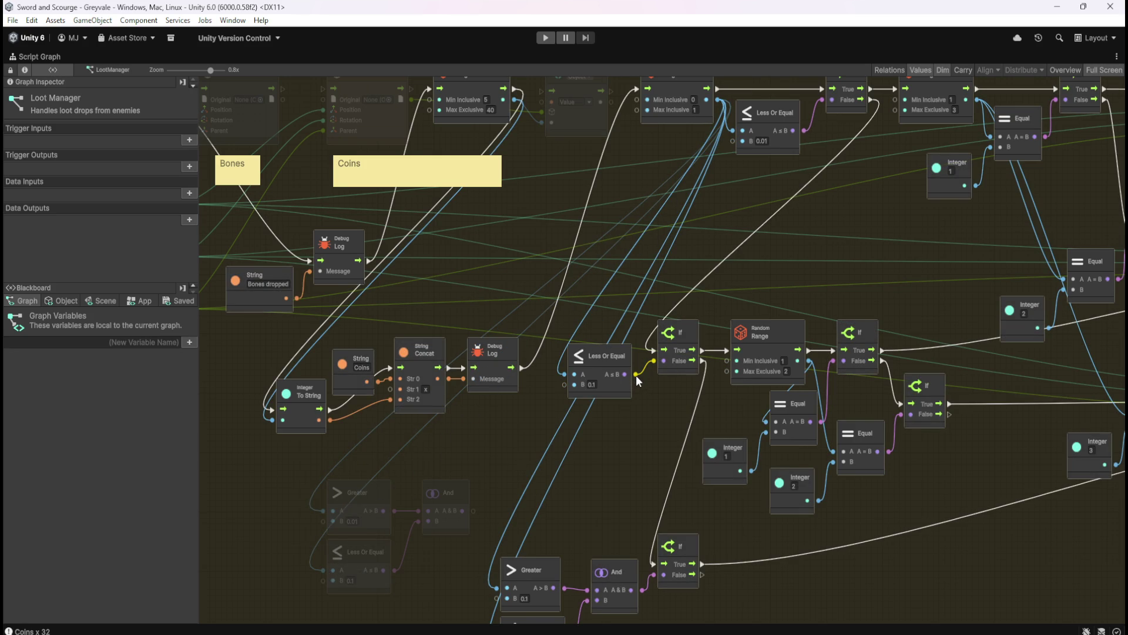
{"action": "key", "text": "Delete"}
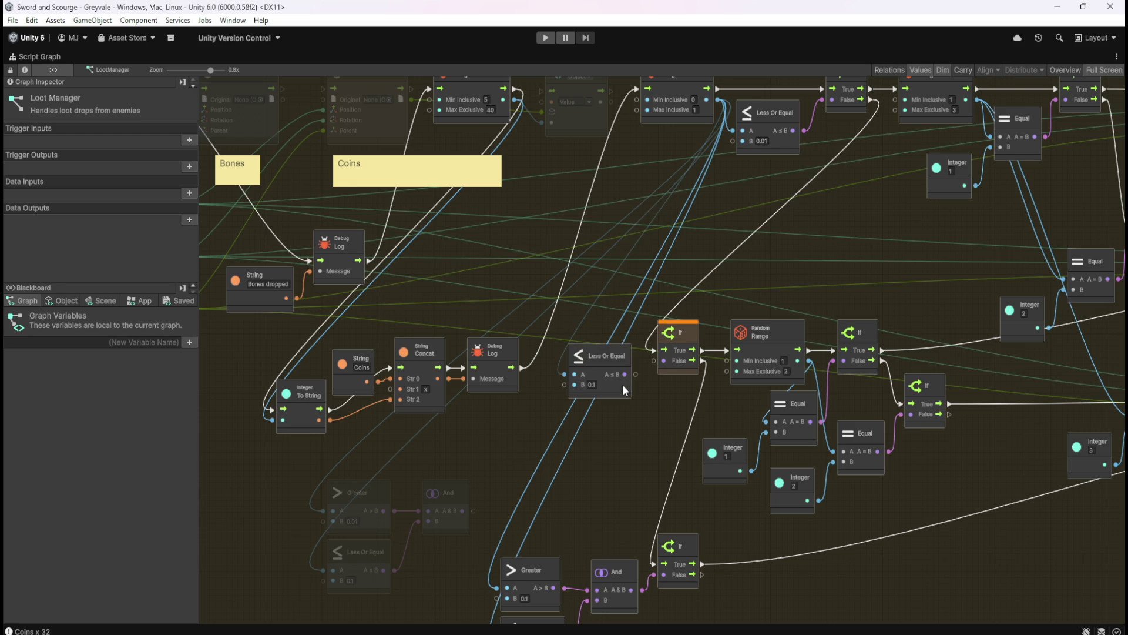
- Shift the Coins logging nodes left and place the Greater 0.01, And, Less Or Equal 0.1 group beside the If node
{"action": "left_click_drag", "start_coordinate": [471, 463], "coordinate": [347, 582]}
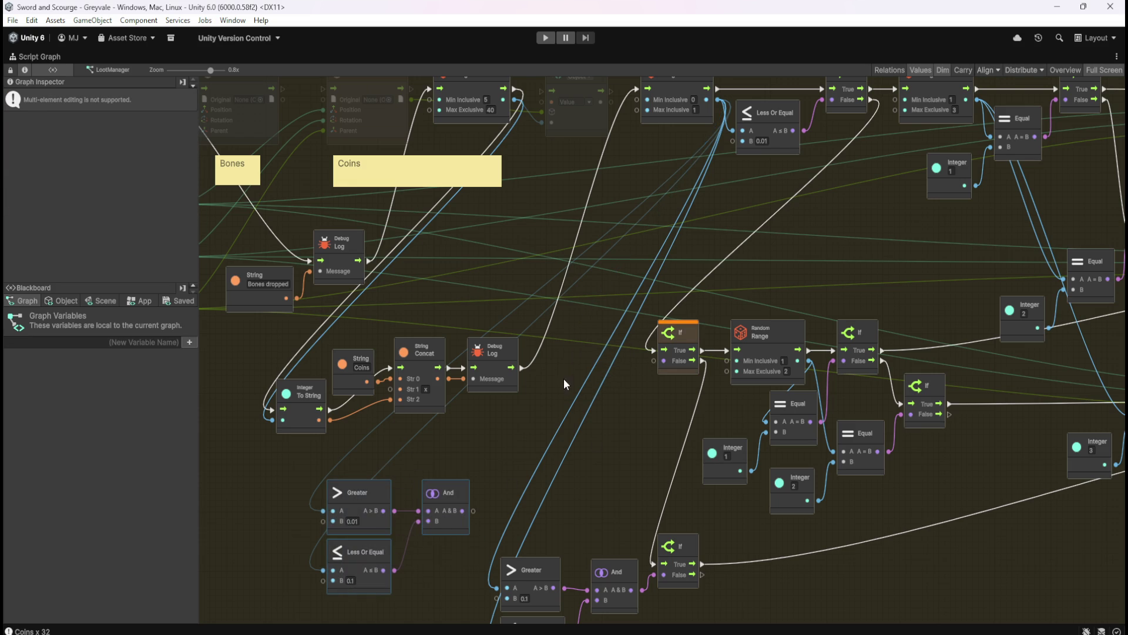
{"action": "left_click_drag", "start_coordinate": [563, 361], "coordinate": [305, 460]}
{"action": "left_click_drag", "start_coordinate": [351, 391], "coordinate": [284, 404]}
{"action": "mouse_move", "coordinate": [354, 449]}
{"action": "left_mouse_down"}
{"action": "mouse_move", "coordinate": [360, 479]}
{"action": "mouse_move", "coordinate": [329, 558]}
{"action": "left_mouse_up"}
{"action": "left_click_drag", "start_coordinate": [372, 461], "coordinate": [473, 591]}
{"action": "left_click_drag", "start_coordinate": [456, 528], "coordinate": [653, 361]}
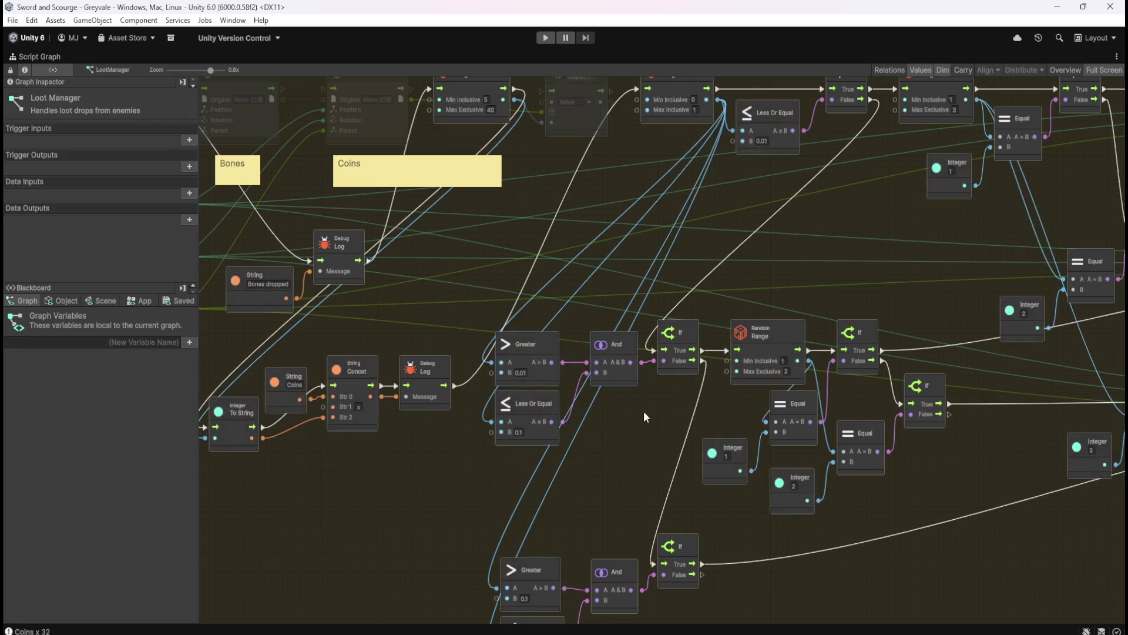
{"action": "mouse_move", "coordinate": [629, 484]}
{"action": "left_mouse_down"}
{"action": "mouse_move", "coordinate": [641, 394]}
{"action": "mouse_move", "coordinate": [604, 574]}
{"action": "mouse_move", "coordinate": [794, 382]}
{"action": "mouse_move", "coordinate": [692, 382]}
{"action": "left_mouse_up"}
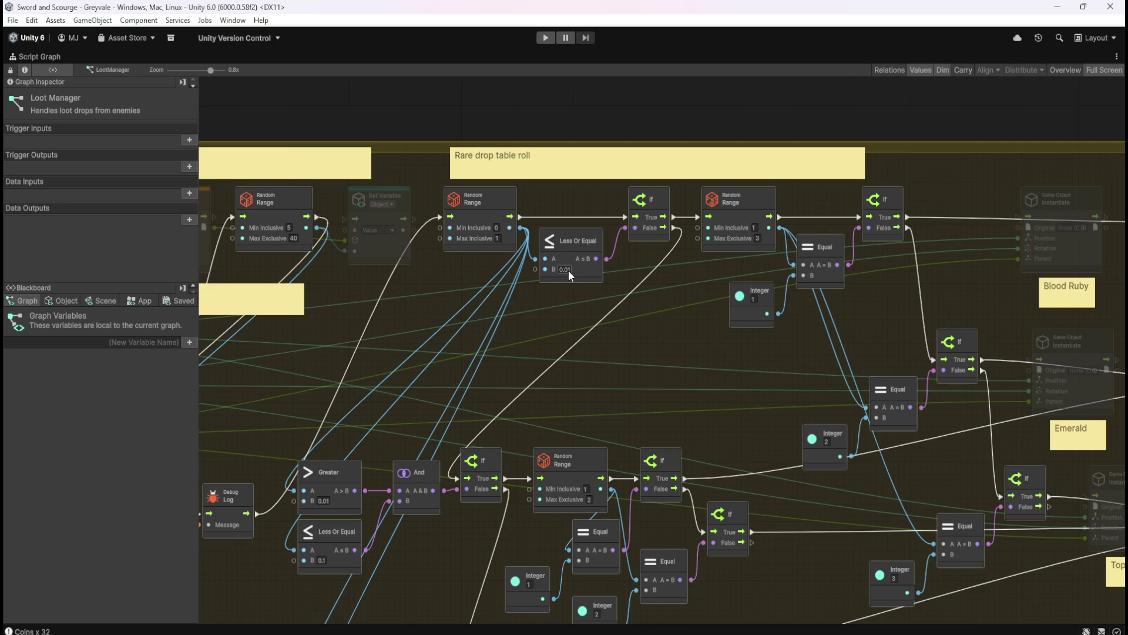
{"action": "left_click_drag", "start_coordinate": [671, 323], "coordinate": [429, 351]}
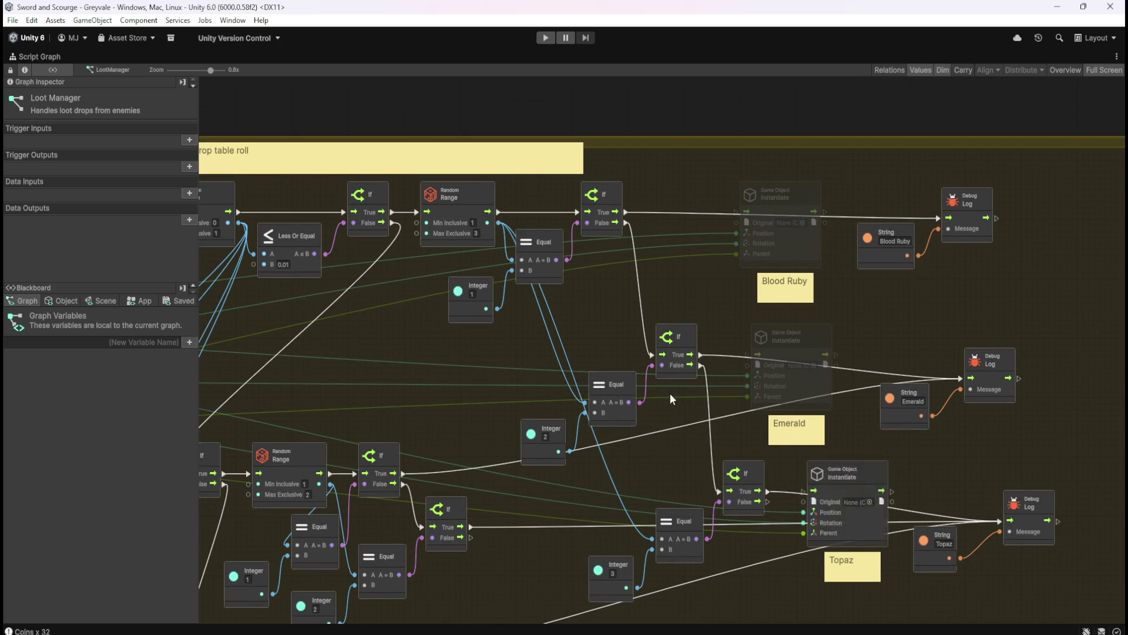
{"action": "mouse_move", "coordinate": [398, 405]}
{"action": "left_mouse_down"}
{"action": "mouse_move", "coordinate": [720, 249]}
{"action": "mouse_move", "coordinate": [932, 313]}
{"action": "left_mouse_up"}
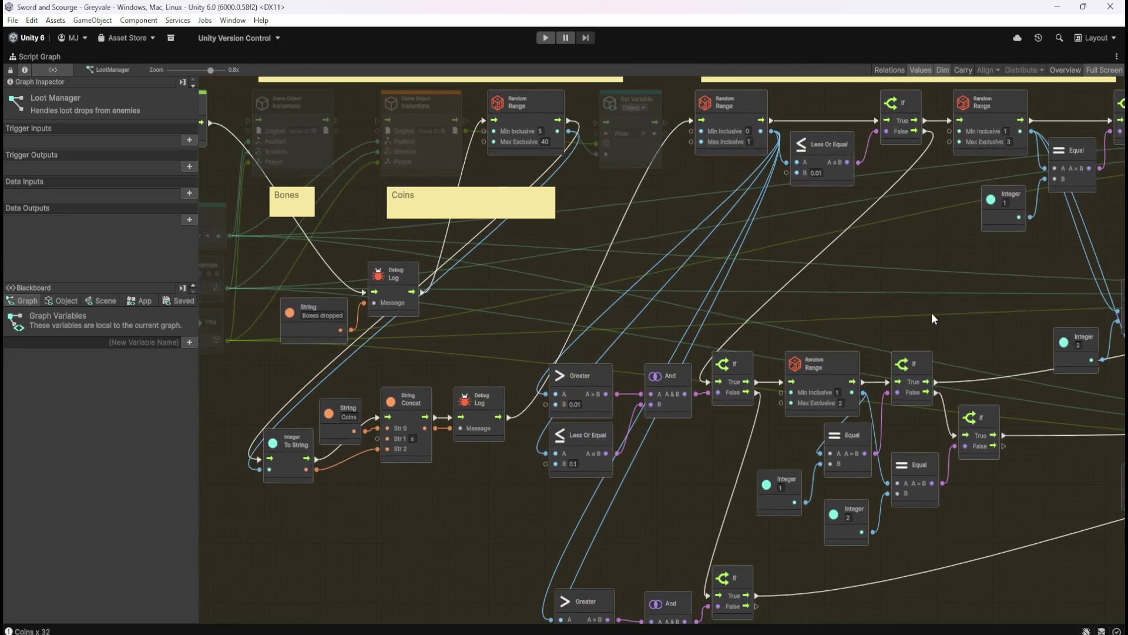
{"action": "mouse_move", "coordinate": [793, 319]}
{"action": "left_mouse_down"}
{"action": "mouse_move", "coordinate": [710, 296]}
{"action": "mouse_move", "coordinate": [654, 300]}
{"action": "left_mouse_up"}
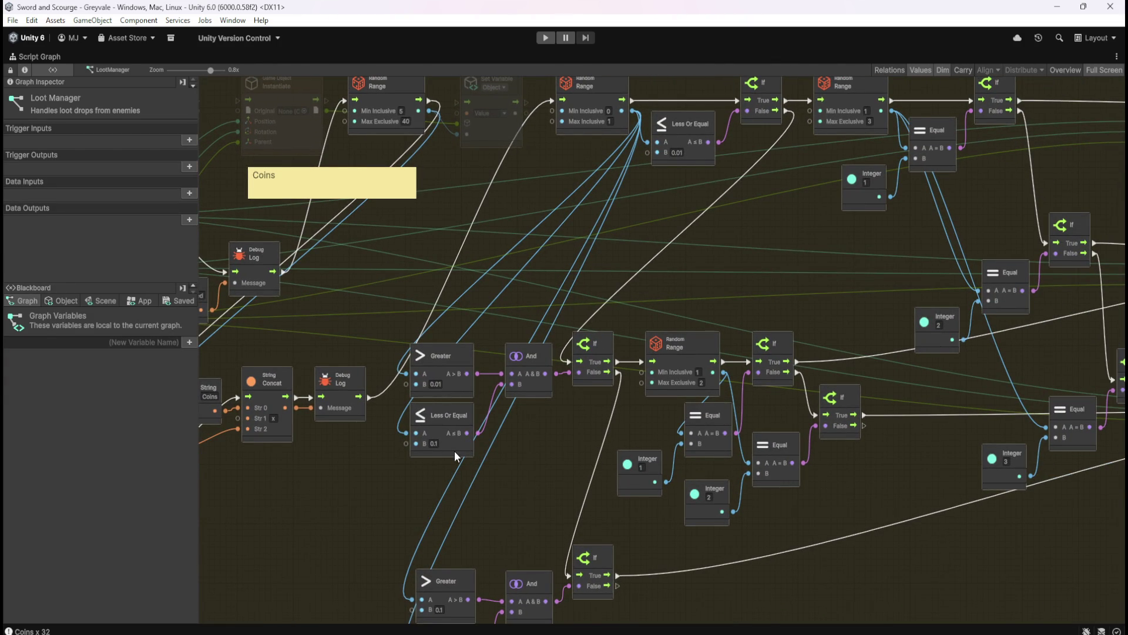
{"action": "left_click_drag", "start_coordinate": [573, 492], "coordinate": [312, 457]}
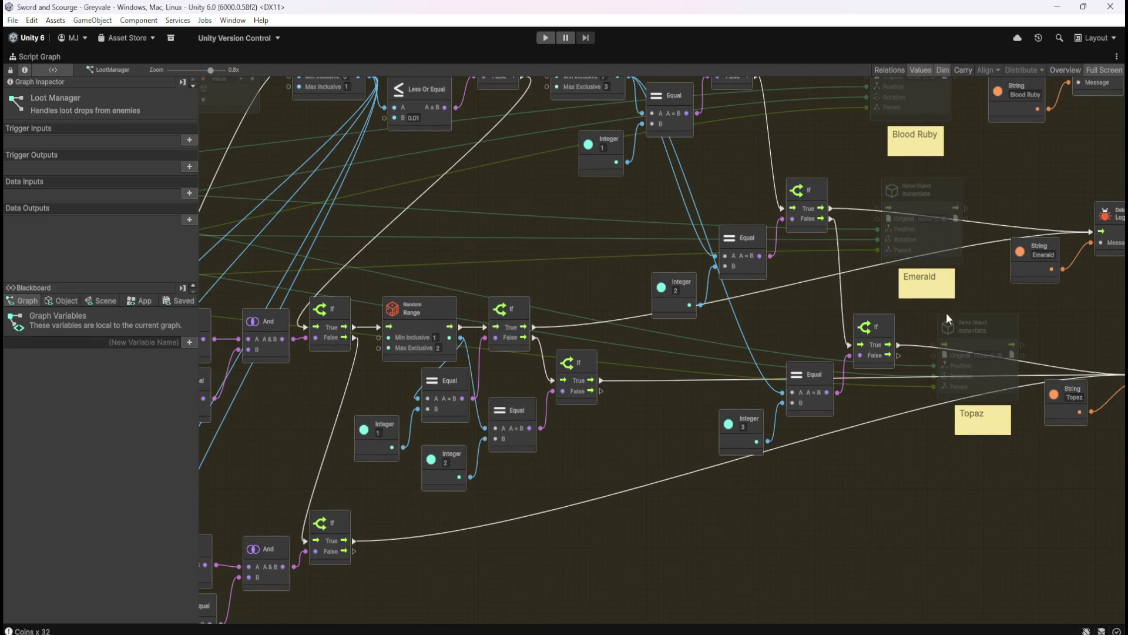
{"action": "left_click_drag", "start_coordinate": [901, 482], "coordinate": [822, 477]}
{"action": "left_click_drag", "start_coordinate": [430, 478], "coordinate": [706, 472]}
{"action": "mouse_move", "coordinate": [449, 458]}
{"action": "left_mouse_down"}
{"action": "mouse_move", "coordinate": [450, 435]}
{"action": "mouse_move", "coordinate": [555, 445]}
{"action": "mouse_move", "coordinate": [576, 408]}
{"action": "left_mouse_up"}
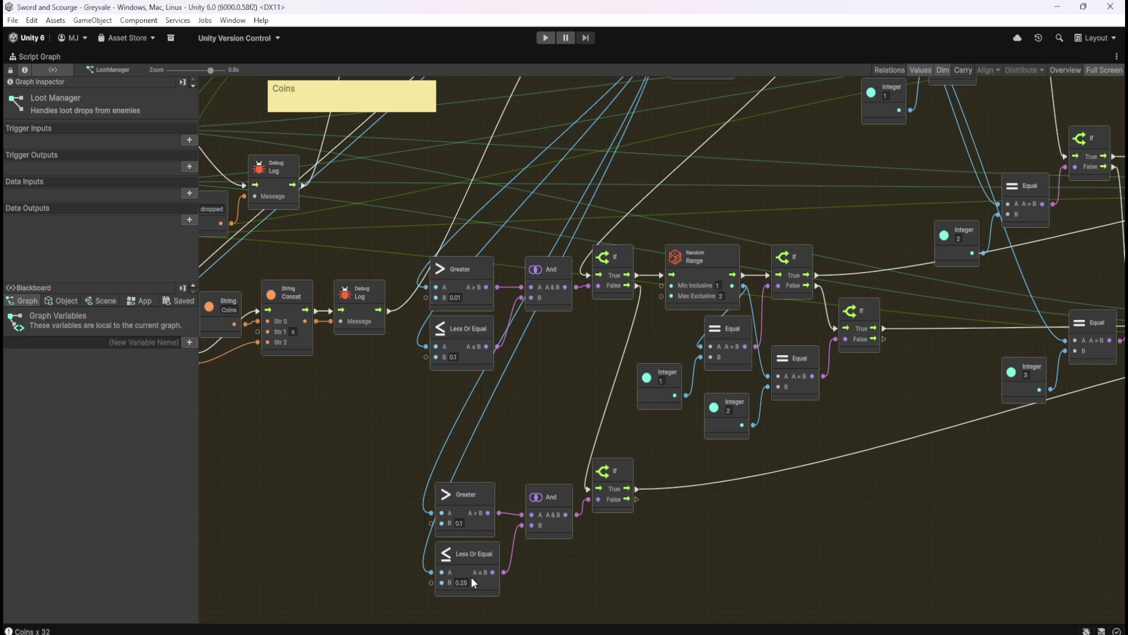
{"action": "left_click_drag", "start_coordinate": [848, 432], "coordinate": [796, 468]}
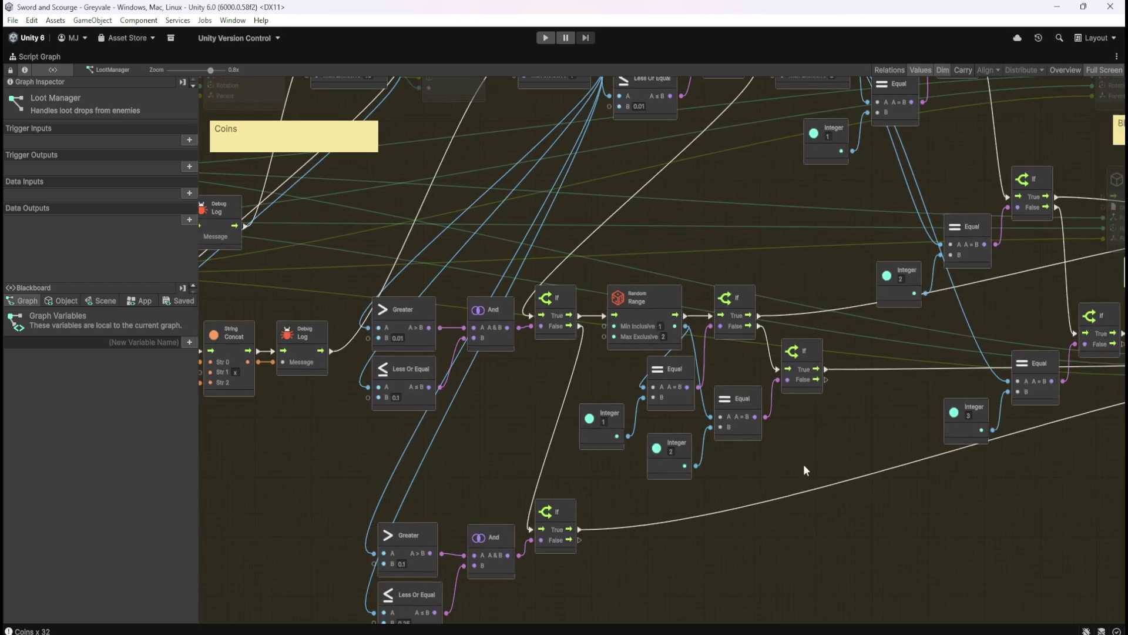
{"action": "left_click_drag", "start_coordinate": [833, 435], "coordinate": [817, 449]}
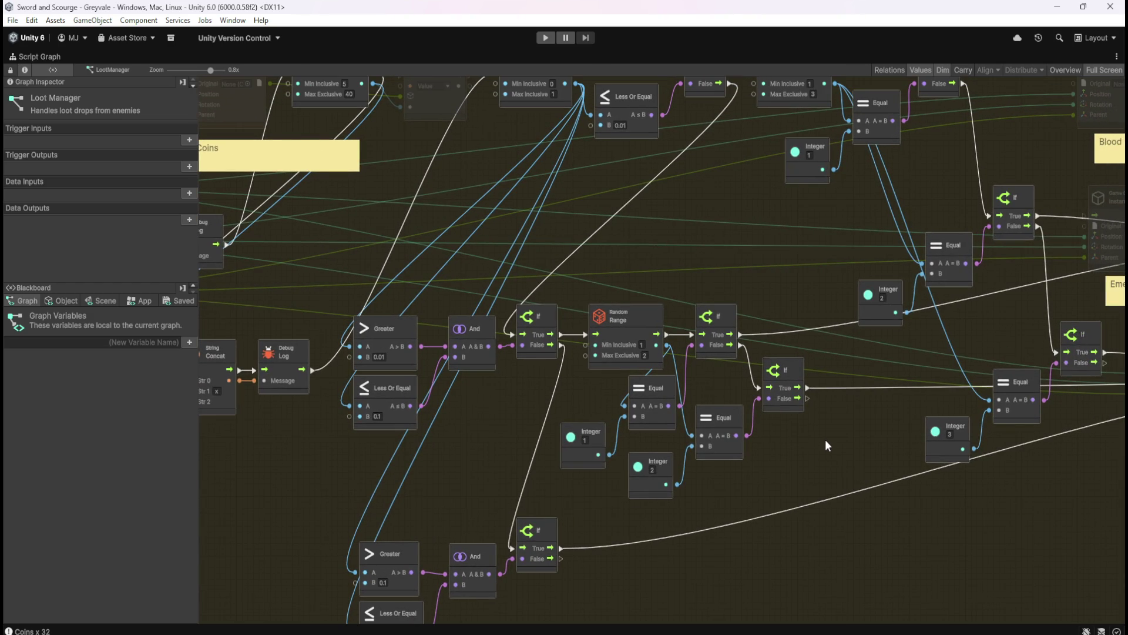
{"action": "left_click", "coordinate": [544, 38]}
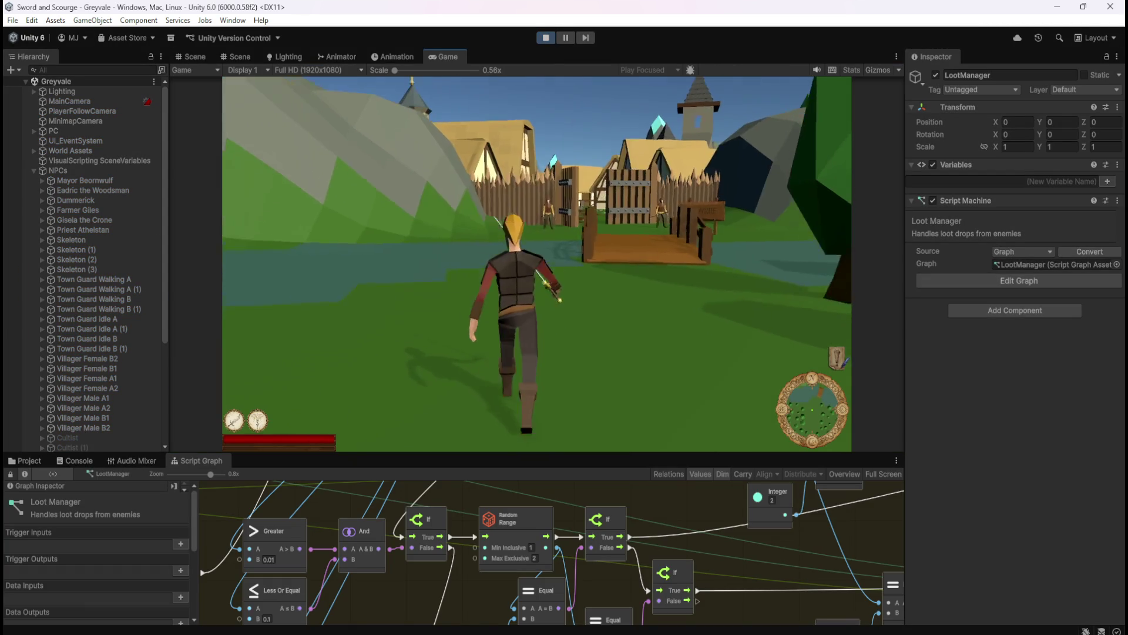
- Run the hero across the bridge, through the village and dead-tree forest to the graveyard wall
{"action": "key", "text": "w"}
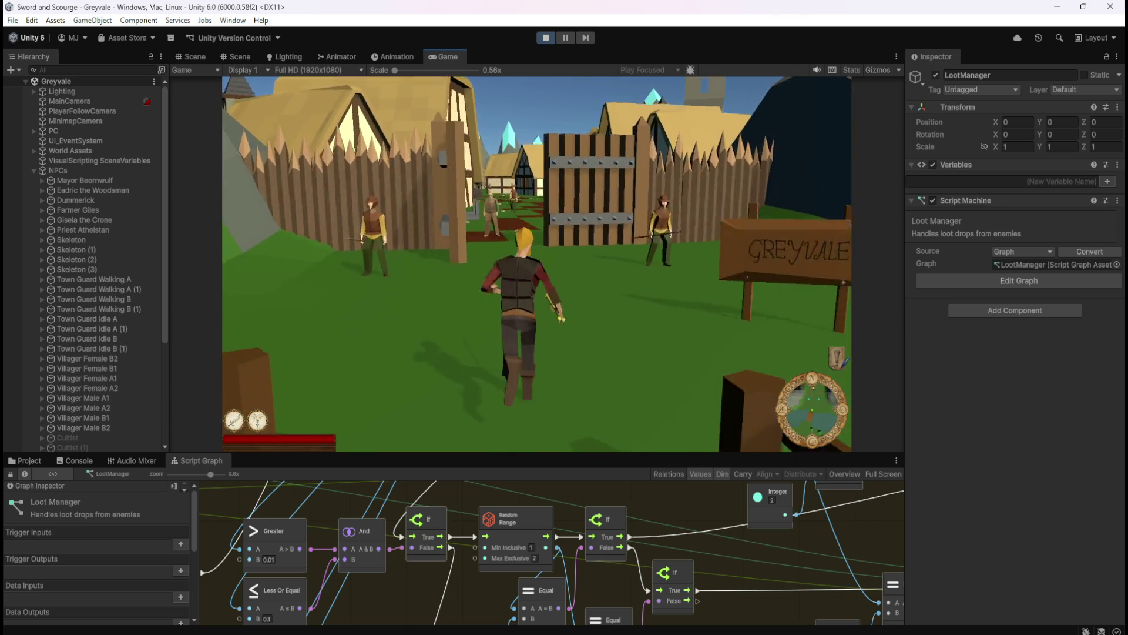
{"action": "key", "text": "w"}
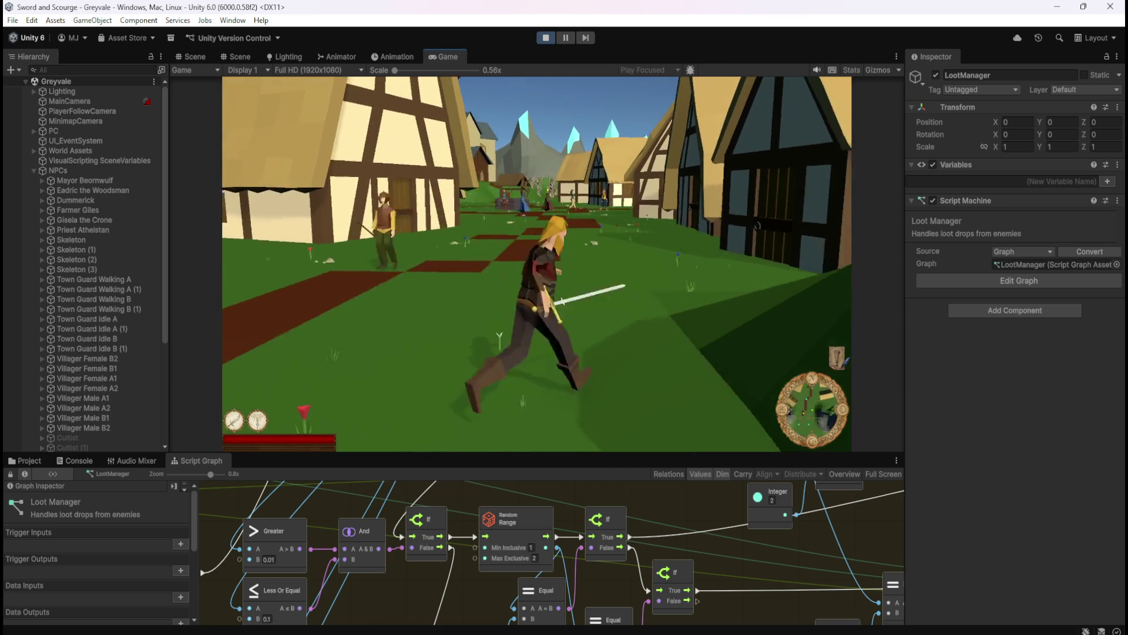
{"action": "key", "text": "w"}
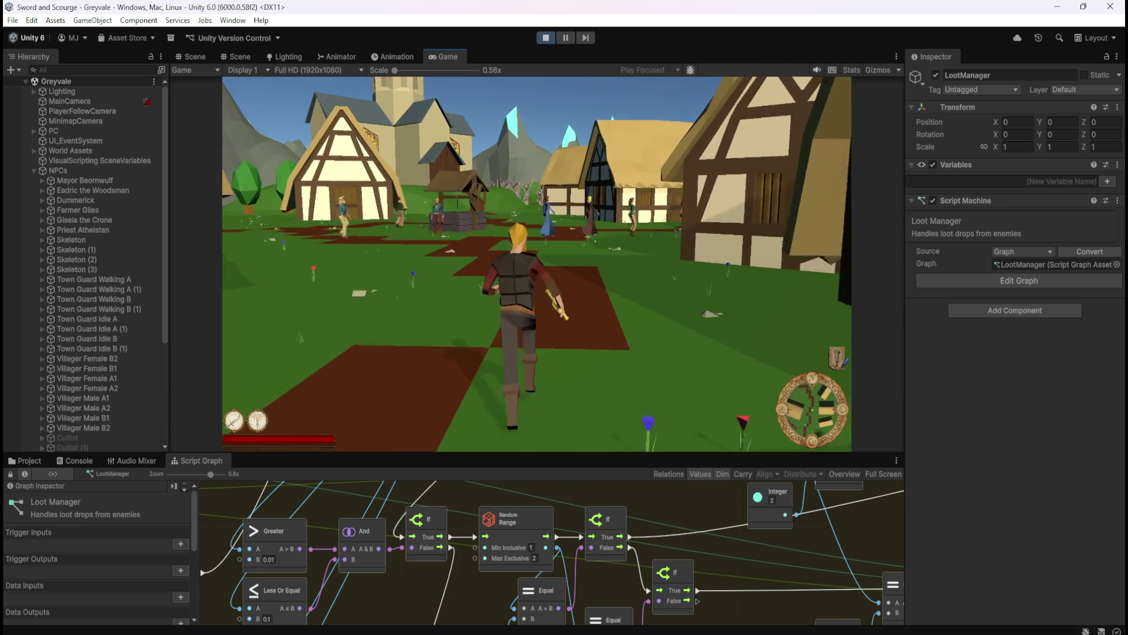
{"action": "key", "text": "w"}
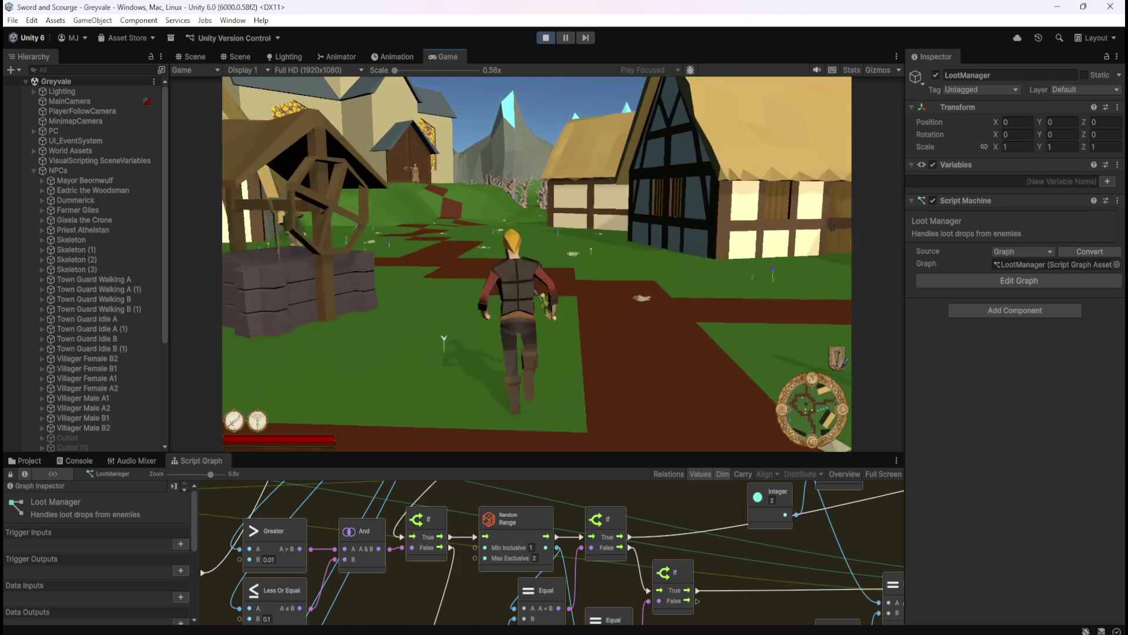
{"action": "key", "text": "w"}
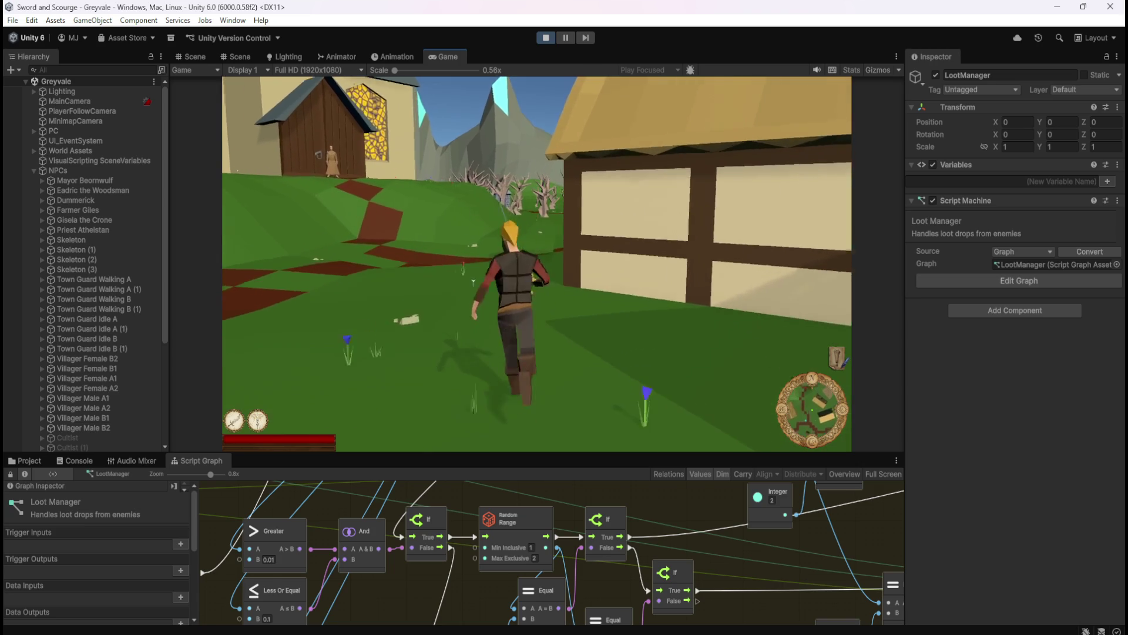
{"action": "key", "text": "w"}
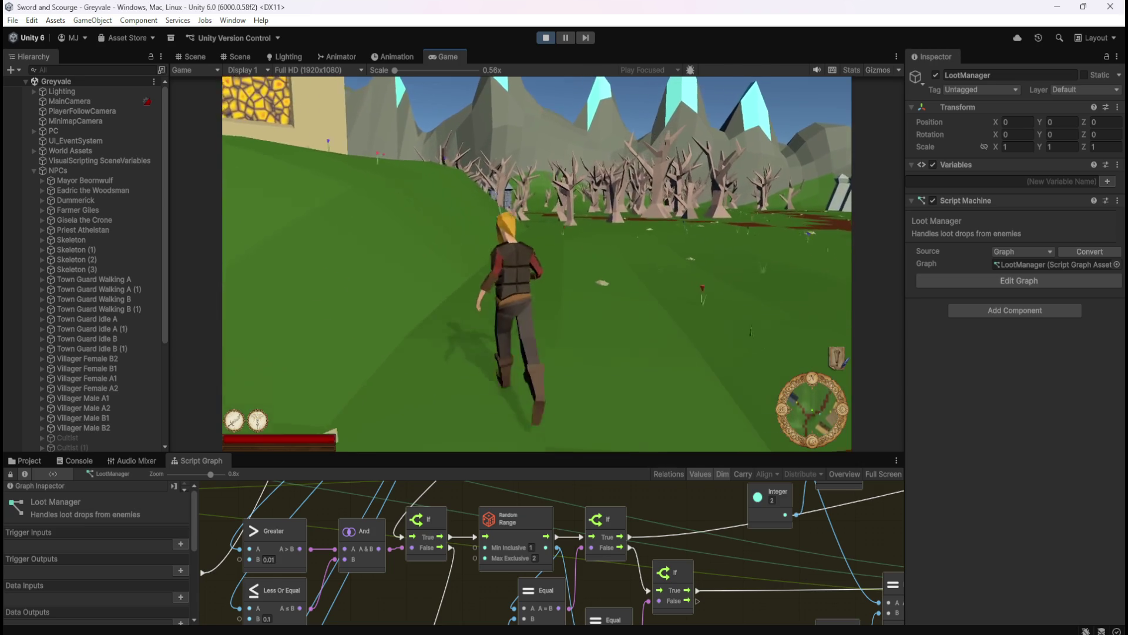
{"action": "key", "text": "w"}
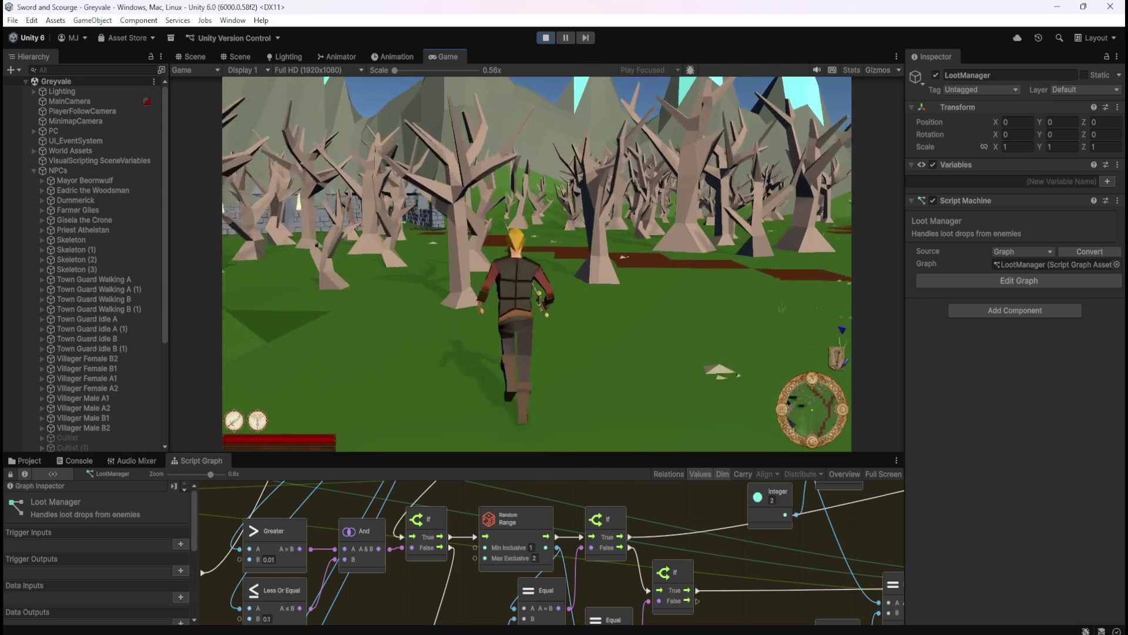
{"action": "key", "text": "w"}
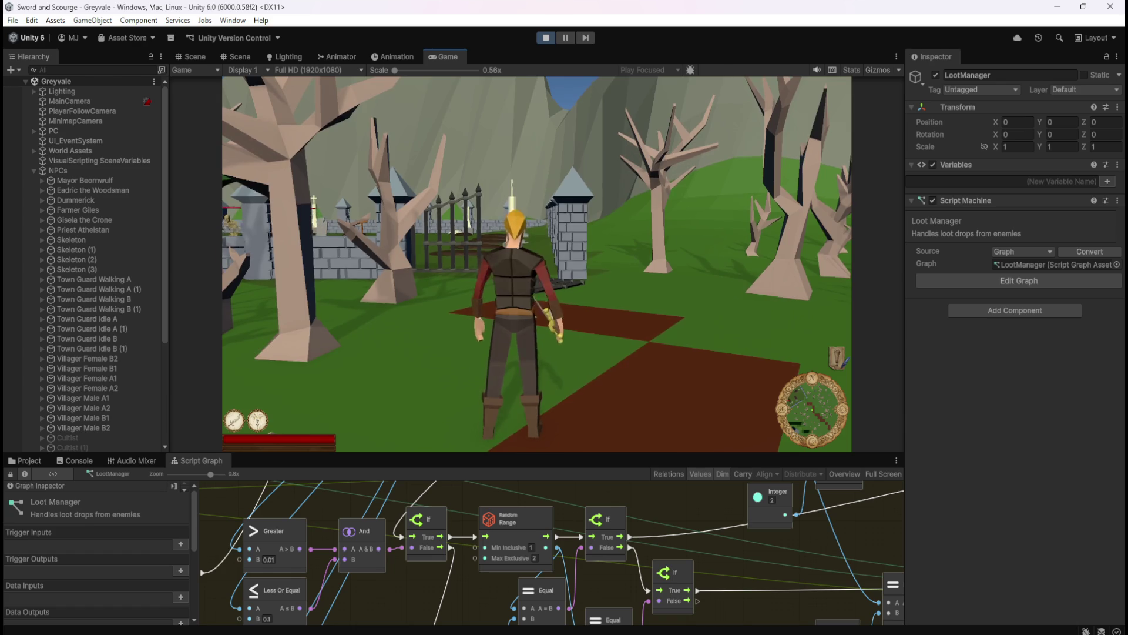
- Pause to show the Console panel, then resume heading into the graveyard
{"action": "key", "text": "Escape"}
{"action": "left_click", "coordinate": [75, 460]}
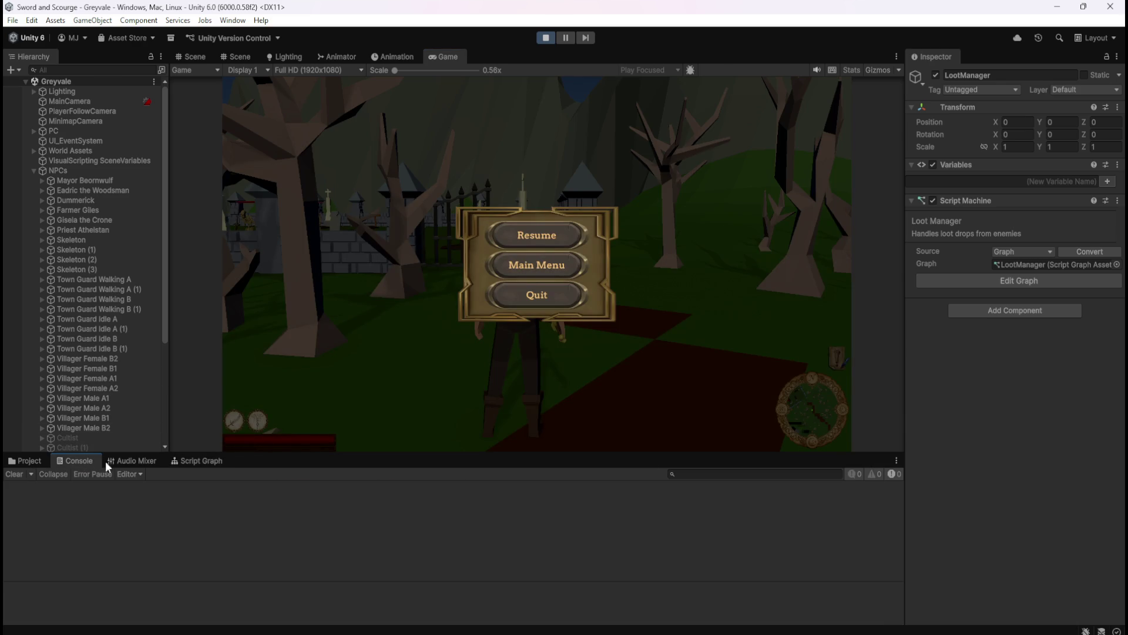
{"action": "left_click", "coordinate": [536, 235]}
{"action": "key", "text": "w"}
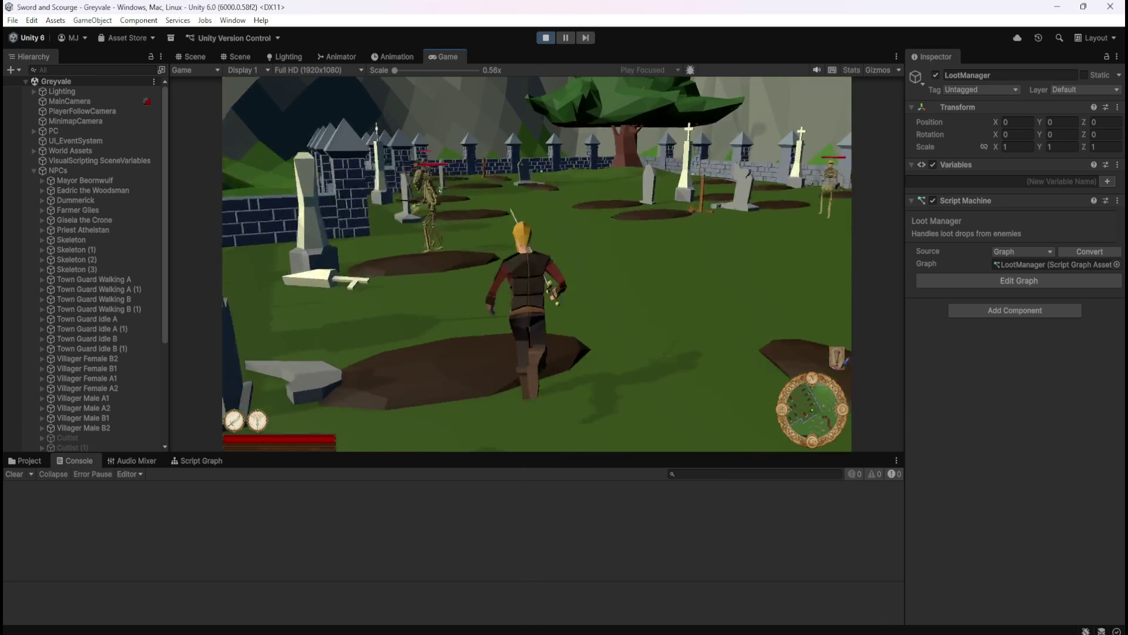